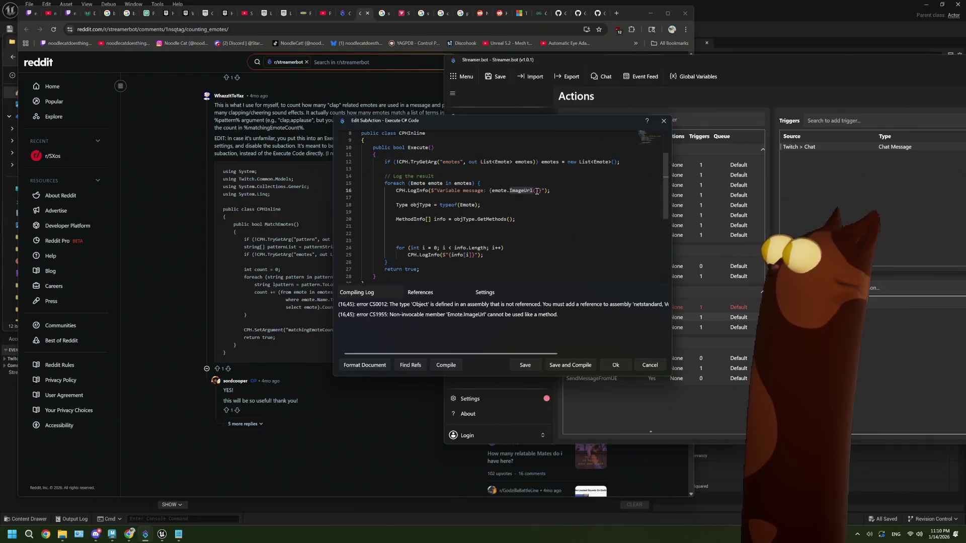
# Fix emote.ImageUrl, delete debugging lines 18–25, recompile, and save the Streamer.bot actions
pyautogui.press('BackSpace')
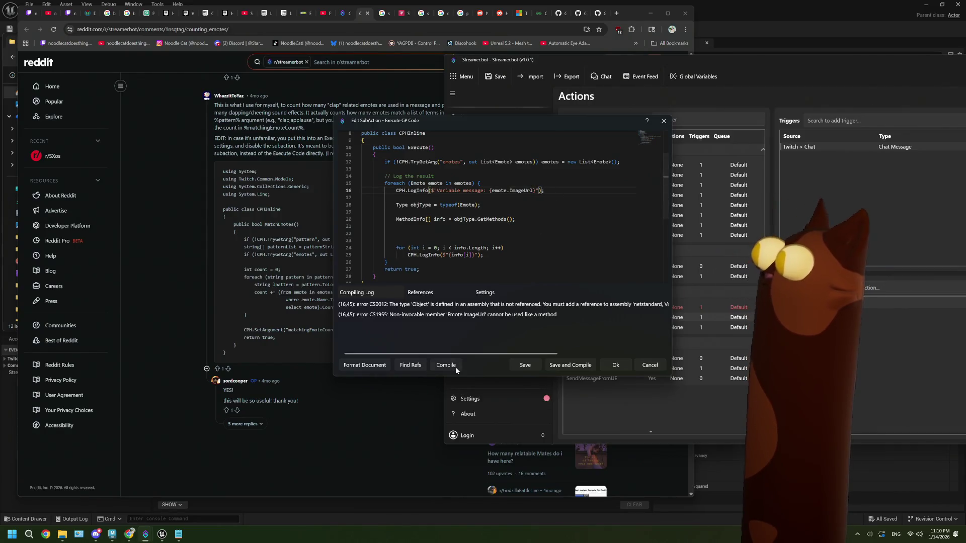
pyautogui.click(455, 369)
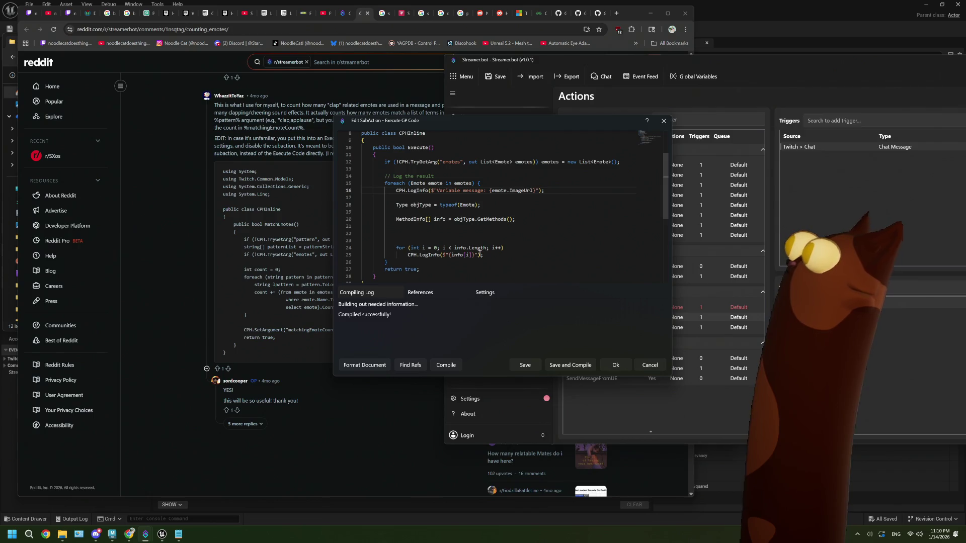
pyautogui.moveTo(484, 256); pyautogui.dragTo(354, 207)
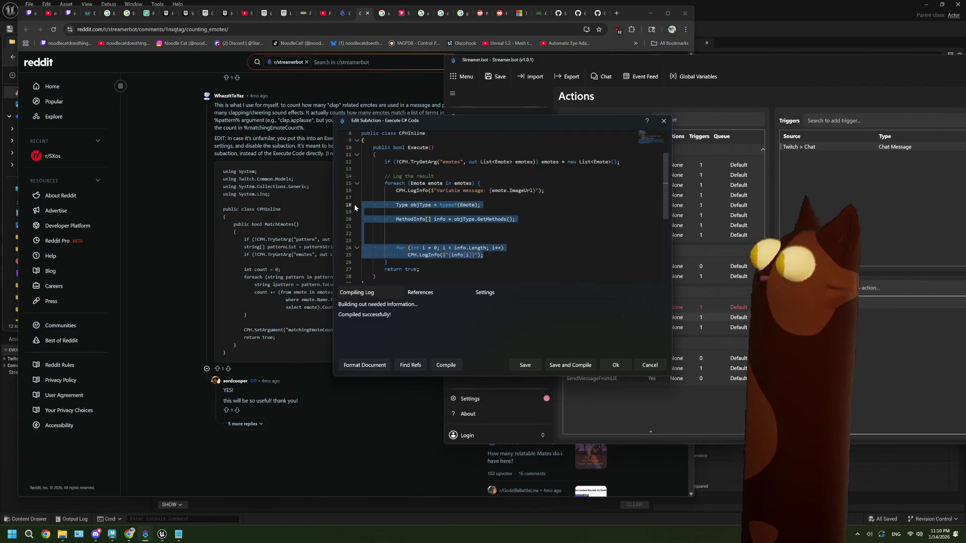
pyautogui.press('BackSpace')
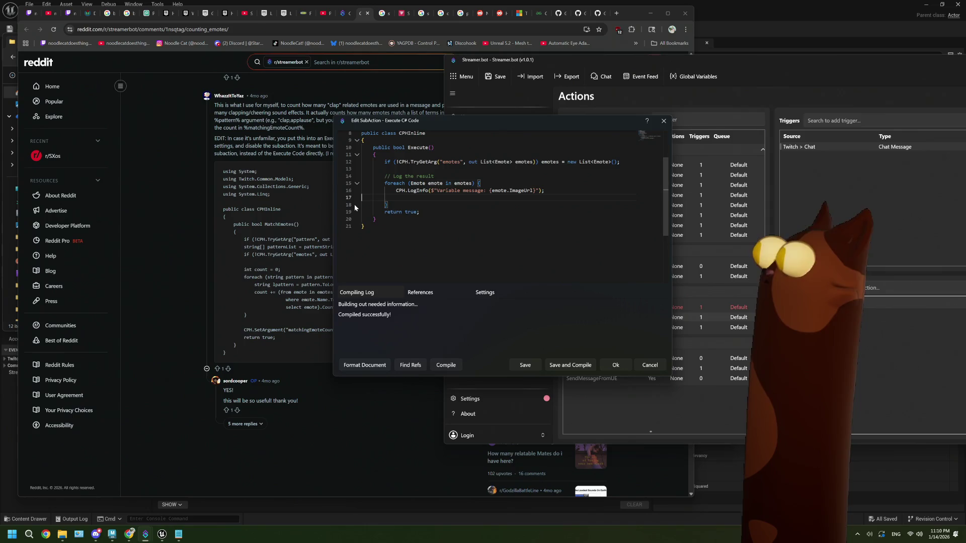
pyautogui.click(450, 367)
pyautogui.click(612, 366)
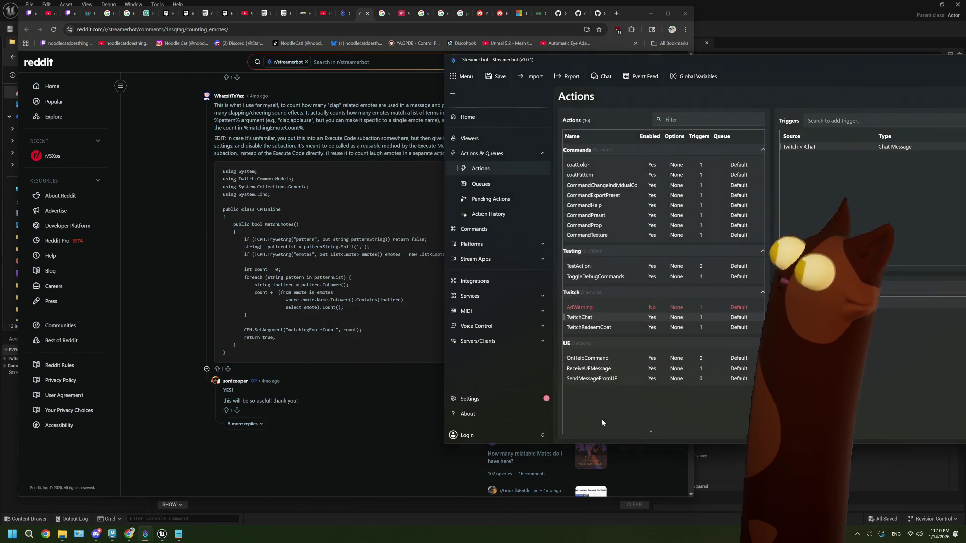
pyautogui.click(498, 79)
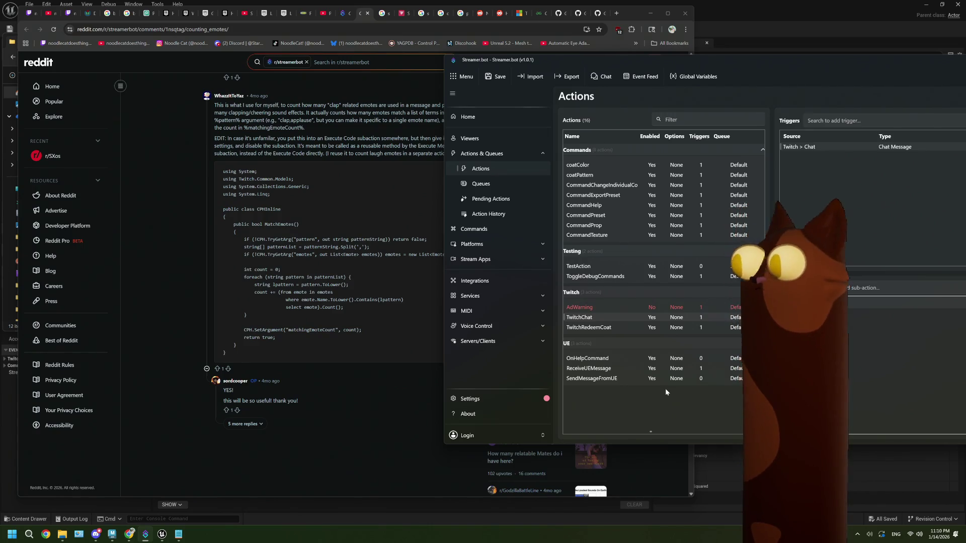
# Copy the emote image URL from the last line of the Notepad log
pyautogui.click(179, 535)
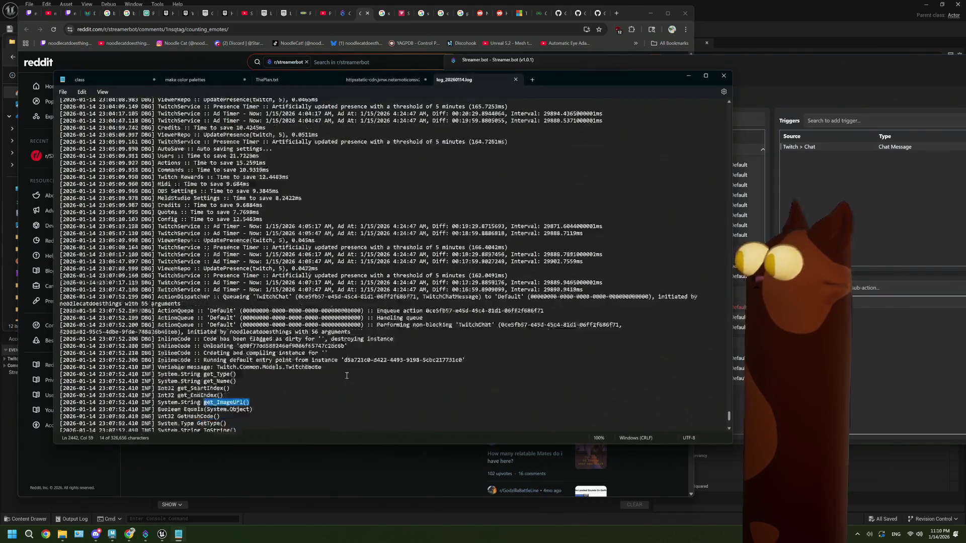
pyautogui.scroll(-15, 346, 376)
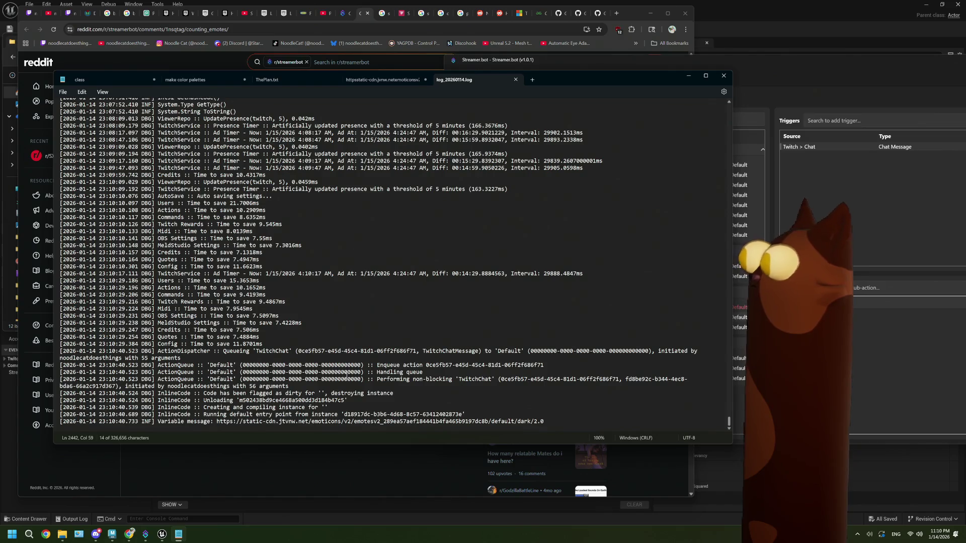
pyautogui.moveTo(556, 419); pyautogui.dragTo(223, 435)
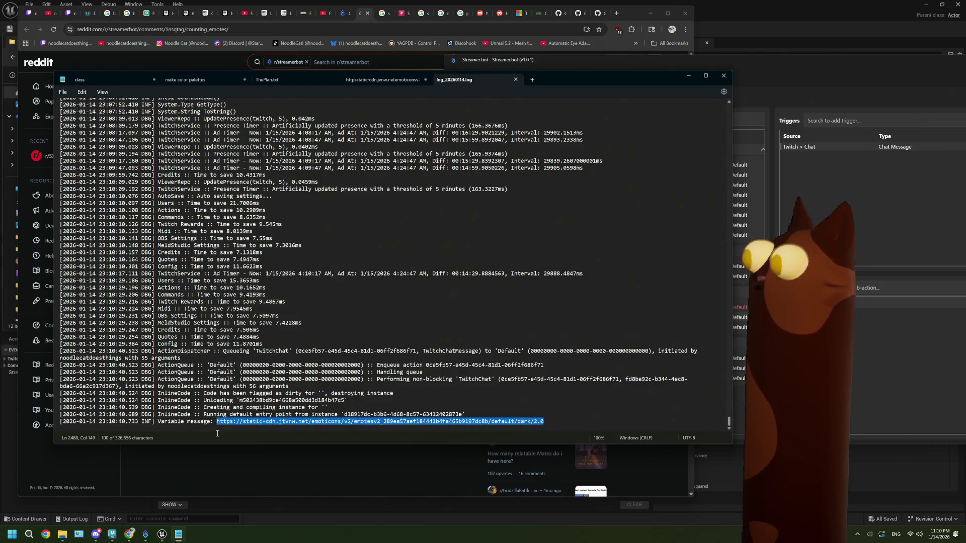
pyautogui.rightClick(223, 425)
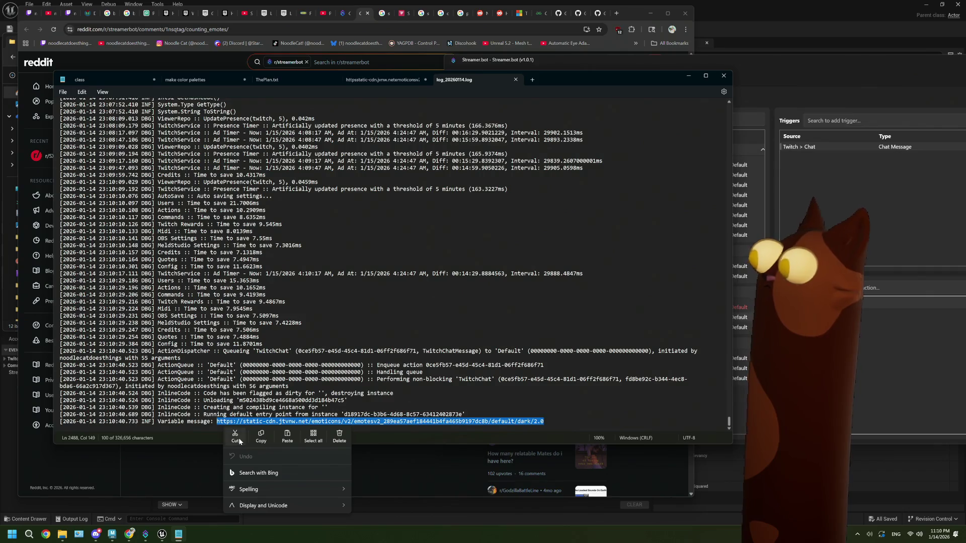
pyautogui.click(260, 436)
pyautogui.click(687, 75)
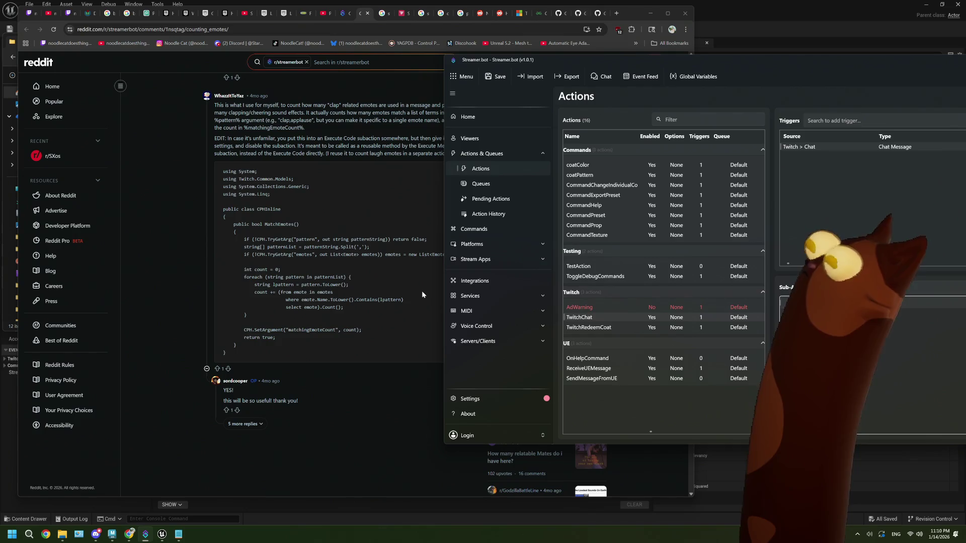
# Replace the old List type line in the static-cdn notes with the URL, then copy it again
pyautogui.click(179, 534)
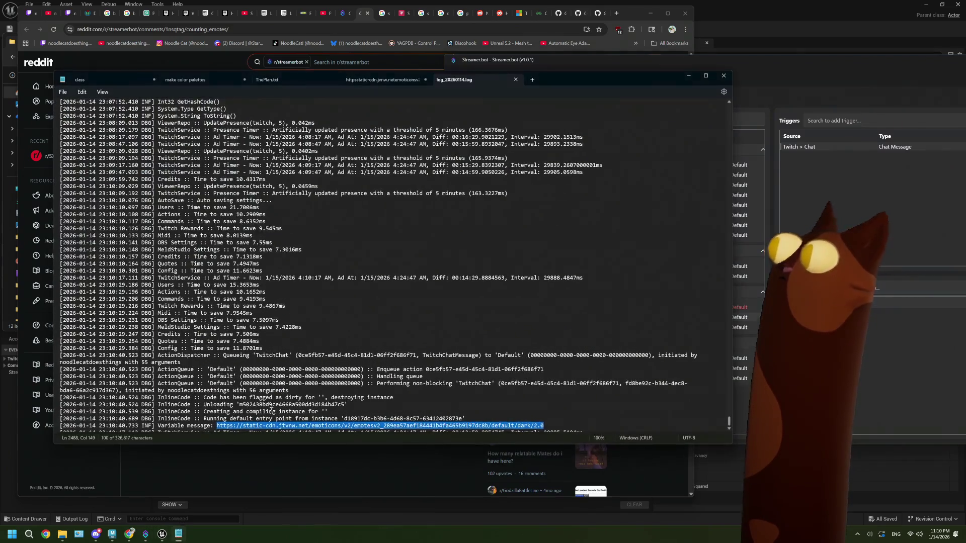
pyautogui.click(409, 81)
pyautogui.click(289, 181)
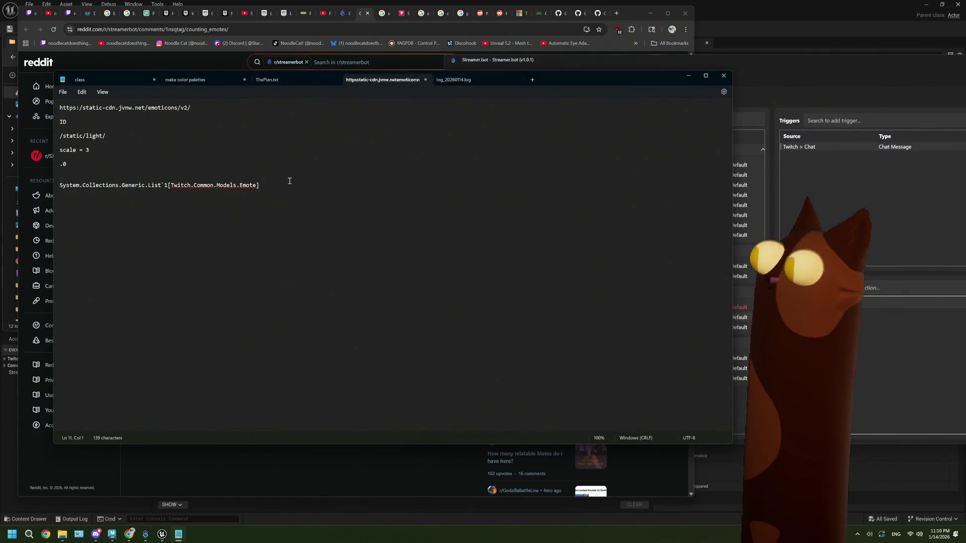
pyautogui.moveTo(289, 181); pyautogui.dragTo(56, 196)
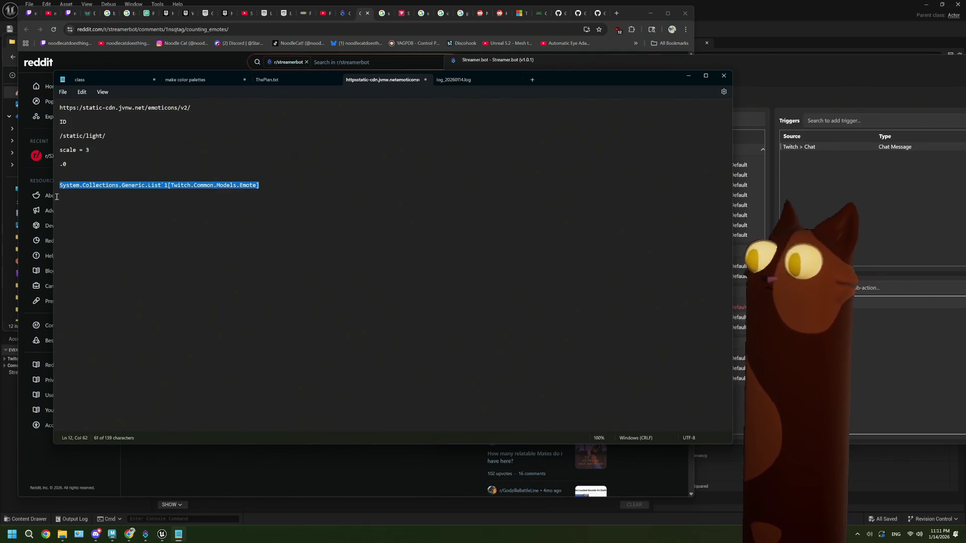
pyautogui.hotkey('ctrl', 'v')
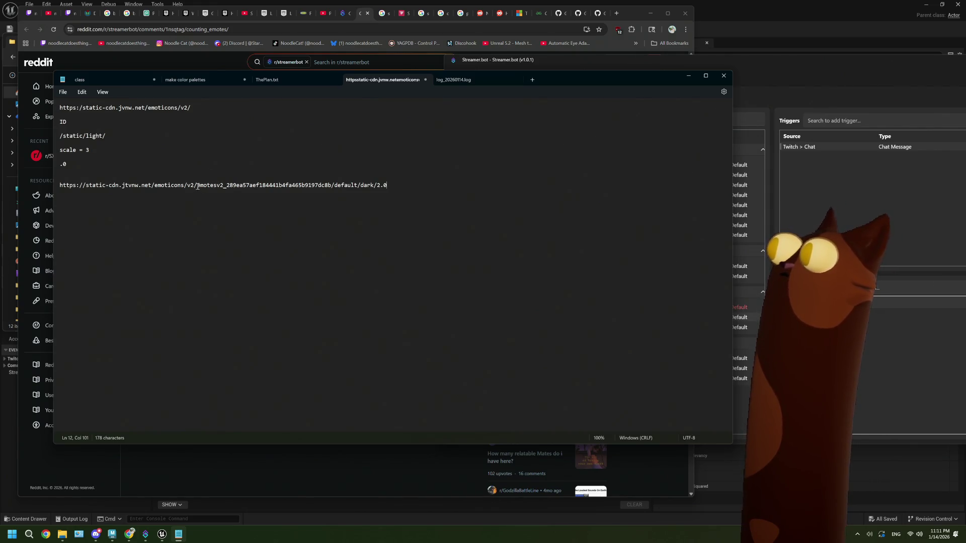
pyautogui.moveTo(197, 186); pyautogui.dragTo(332, 185)
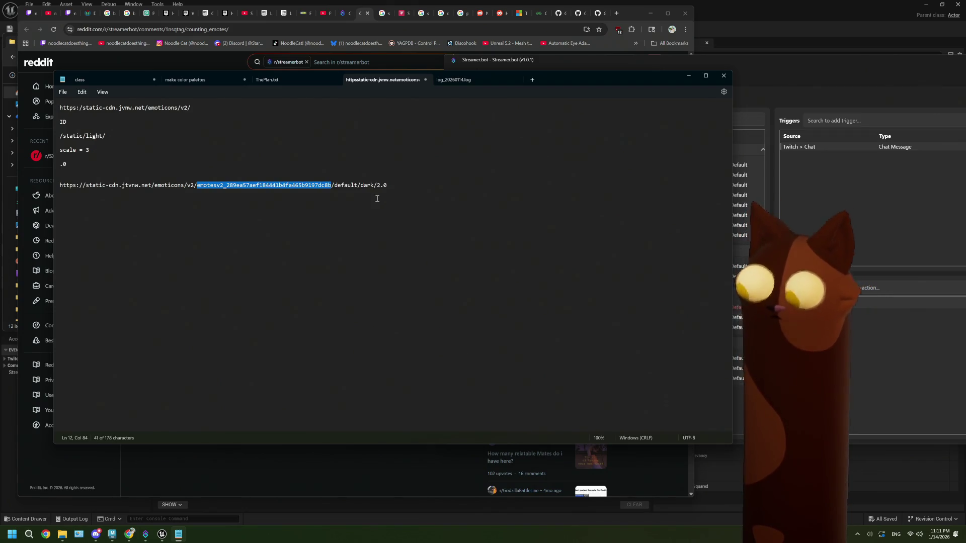
pyautogui.moveTo(392, 186); pyautogui.dragTo(59, 185)
pyautogui.rightClick(78, 188)
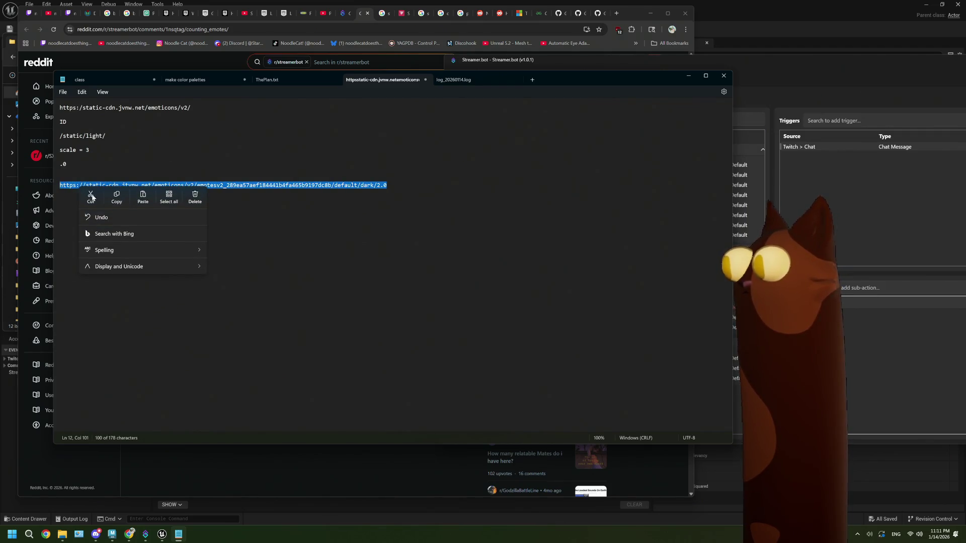
pyautogui.click(121, 197)
pyautogui.click(771, 18)
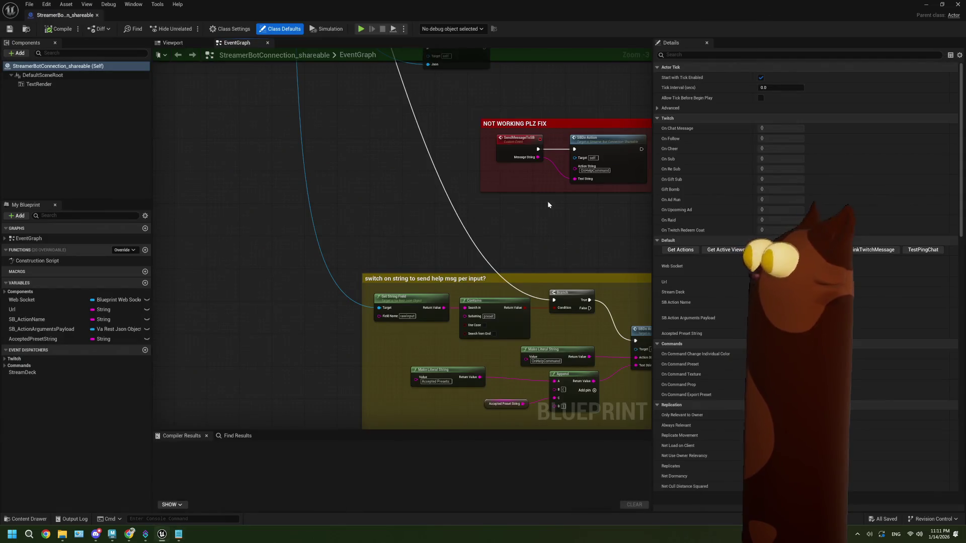
# Close the StreamerBot blueprint and open BP_Noodlecat_NEW's EventGraph at Event BeginPlay and Sequence
pyautogui.click(957, 4)
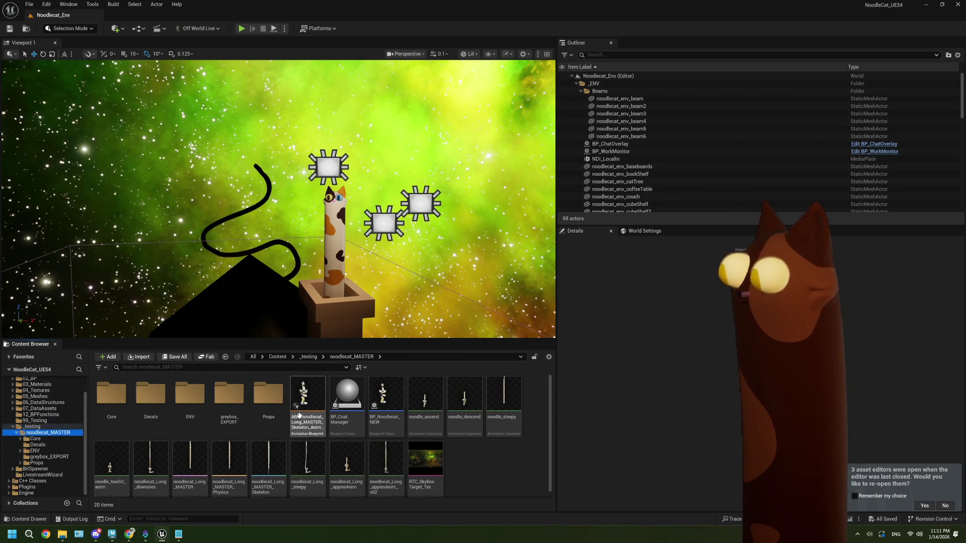
pyautogui.doubleClick(385, 408)
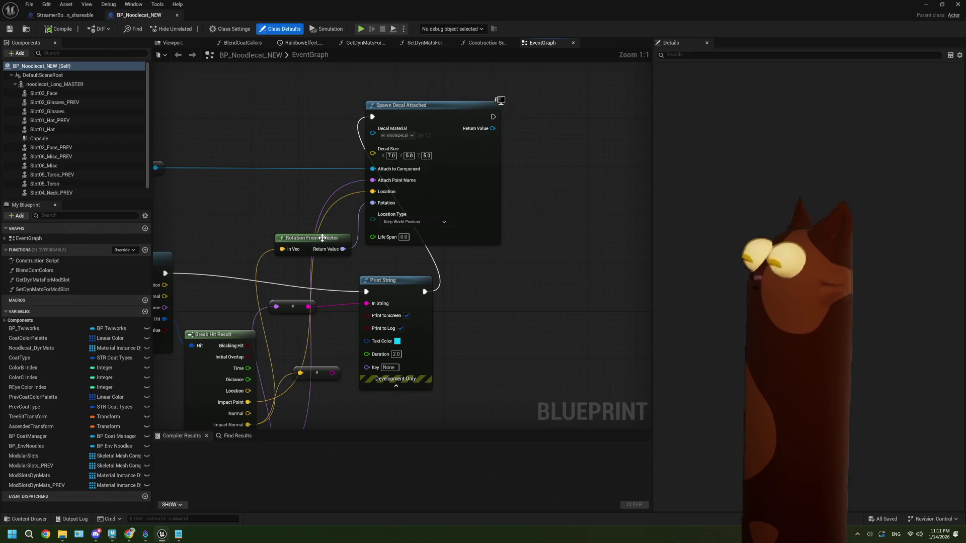
pyautogui.scroll(-2, 322, 227)
pyautogui.moveTo(322, 227)
pyautogui.mouseDown()
pyautogui.moveTo(452, 225)
pyautogui.moveTo(395, 212)
pyautogui.moveTo(450, 237)
pyautogui.moveTo(330, 261)
pyautogui.mouseUp()
pyautogui.moveTo(261, 273)
pyautogui.mouseDown()
pyautogui.moveTo(225, 302)
pyautogui.moveTo(352, 285)
pyautogui.moveTo(334, 360)
pyautogui.moveTo(267, 145)
pyautogui.moveTo(205, 114)
pyautogui.mouseUp()
# Add a Create Dynamic Material Instance node to the graph
pyautogui.write('cr')
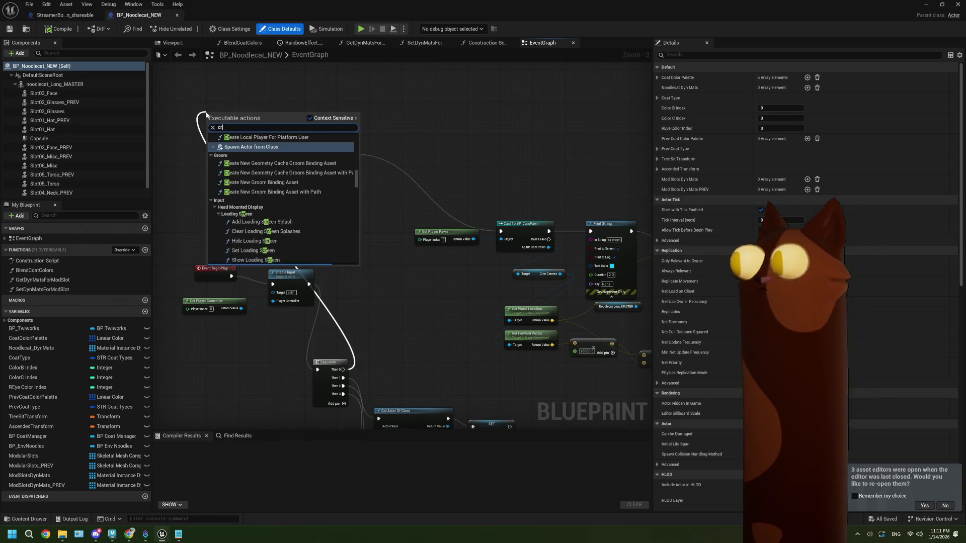
pyautogui.write('eate dyna')
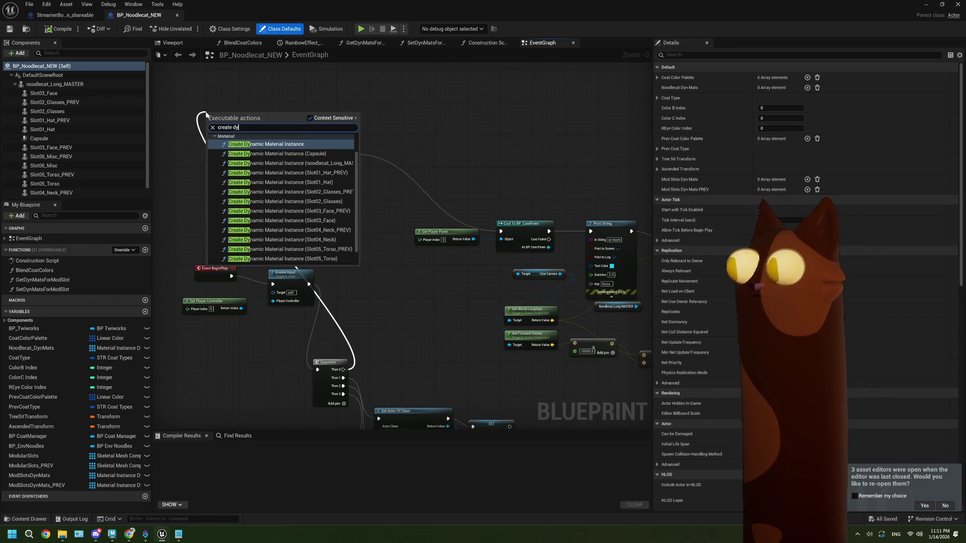
pyautogui.click(301, 146)
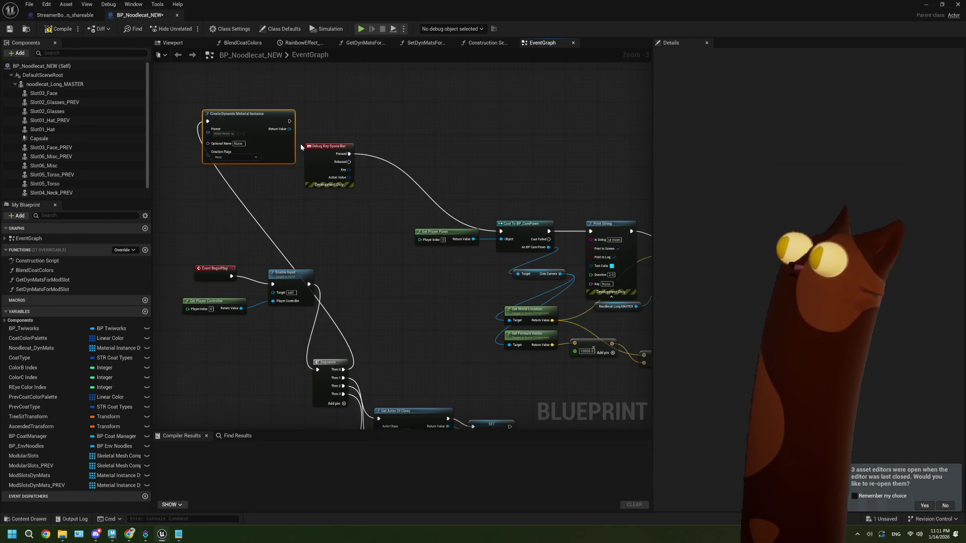
pyautogui.scroll(2, 253, 151)
pyautogui.click(218, 129)
pyautogui.write('decal')
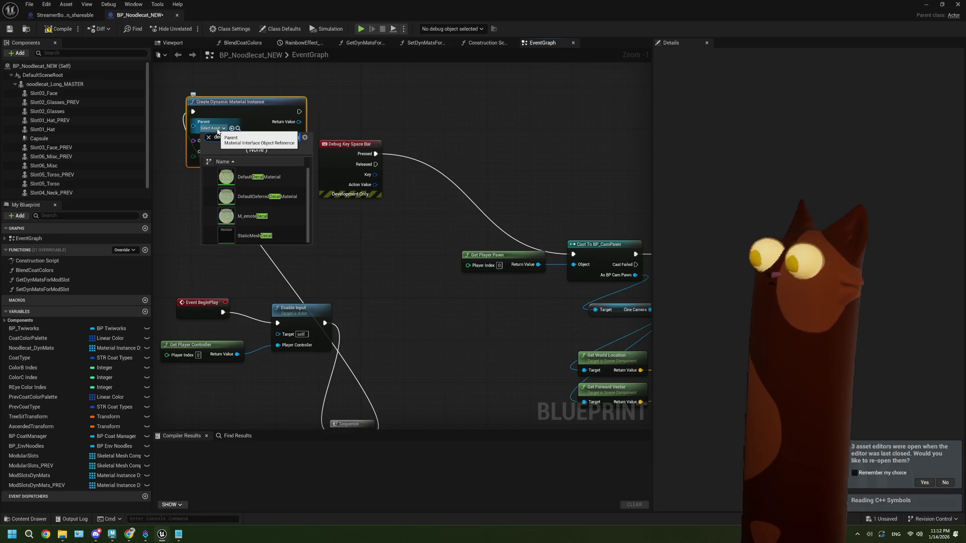
pyautogui.press('Escape')
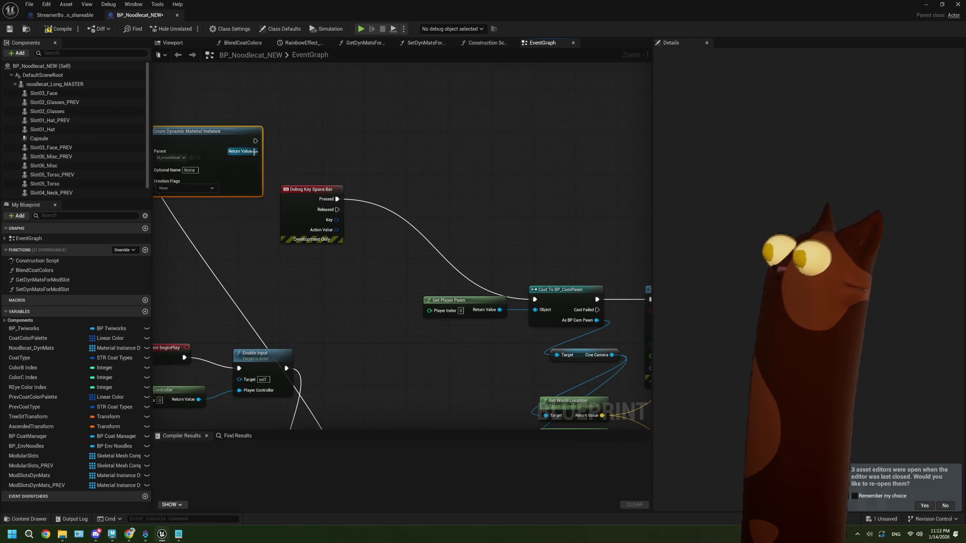
# Promote its Return Value to a new variable named EmoteDecalDynMat
pyautogui.moveTo(255, 151); pyautogui.dragTo(285, 152)
pyautogui.click(316, 208)
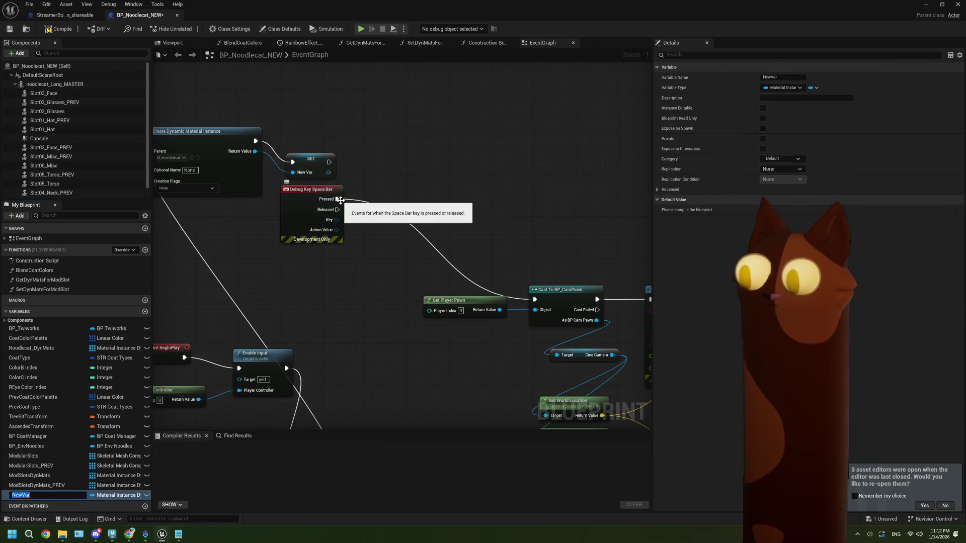
pyautogui.write('Emote')
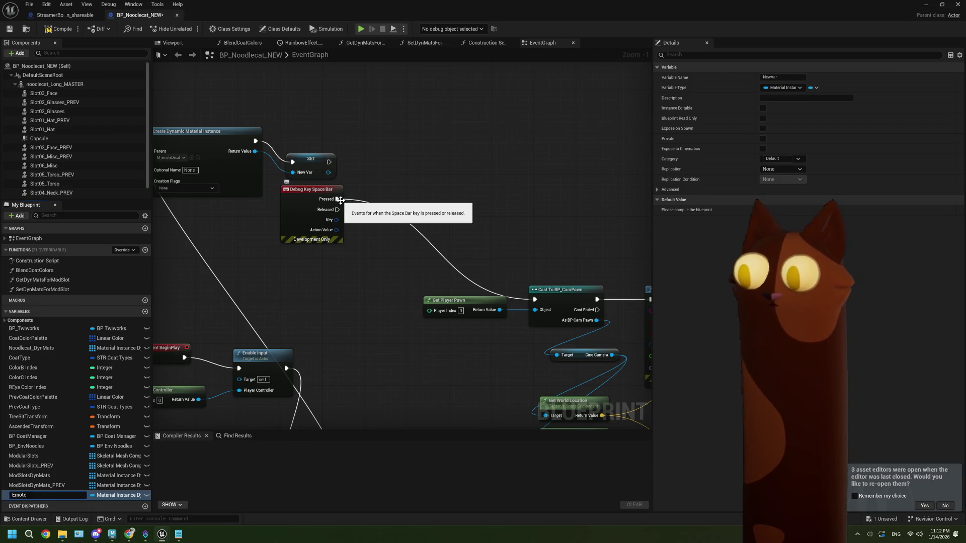
pyautogui.write('DecalDy')
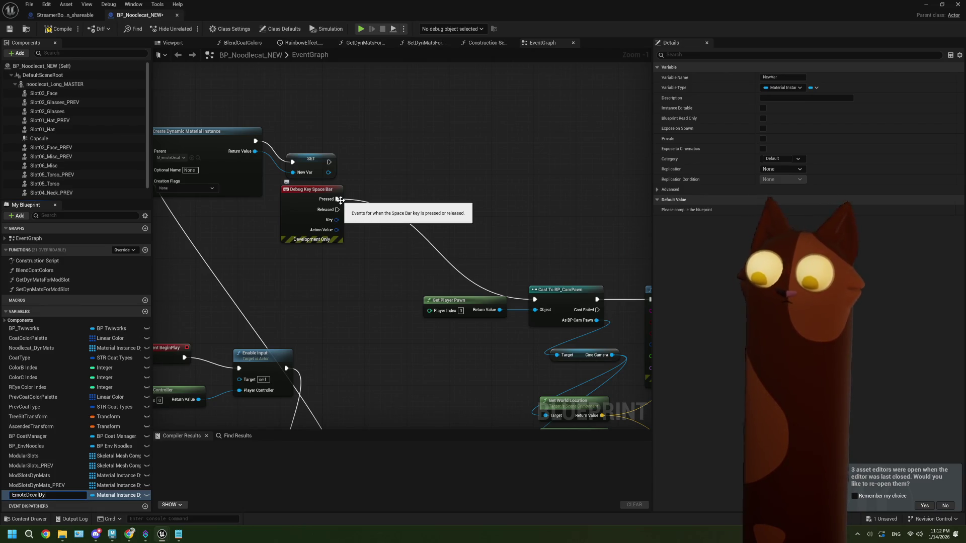
pyautogui.write('nMat')
pyautogui.press('Return')
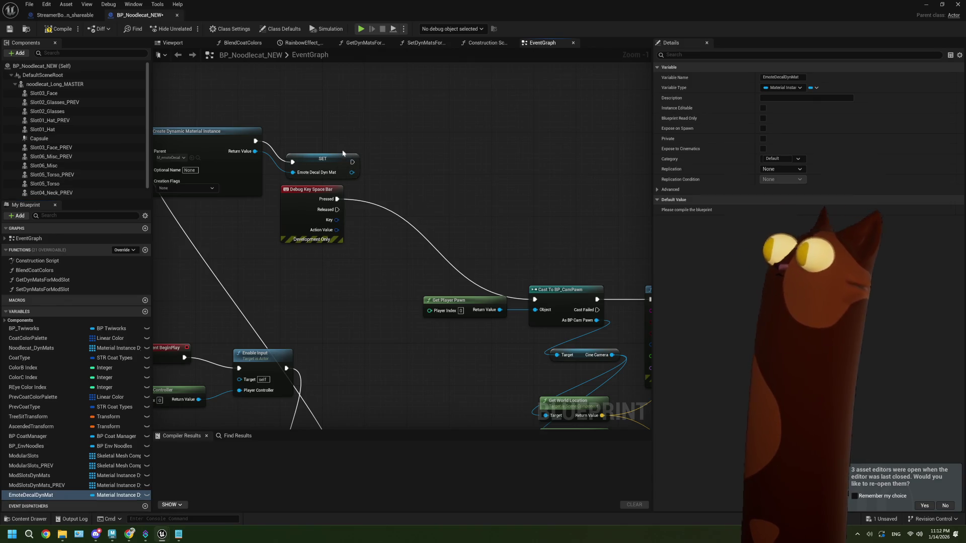
pyautogui.click(327, 157)
pyautogui.moveTo(327, 157); pyautogui.dragTo(322, 140)
pyautogui.moveTo(385, 174)
pyautogui.mouseDown()
pyautogui.moveTo(321, 196)
pyautogui.moveTo(271, 169)
pyautogui.mouseUp()
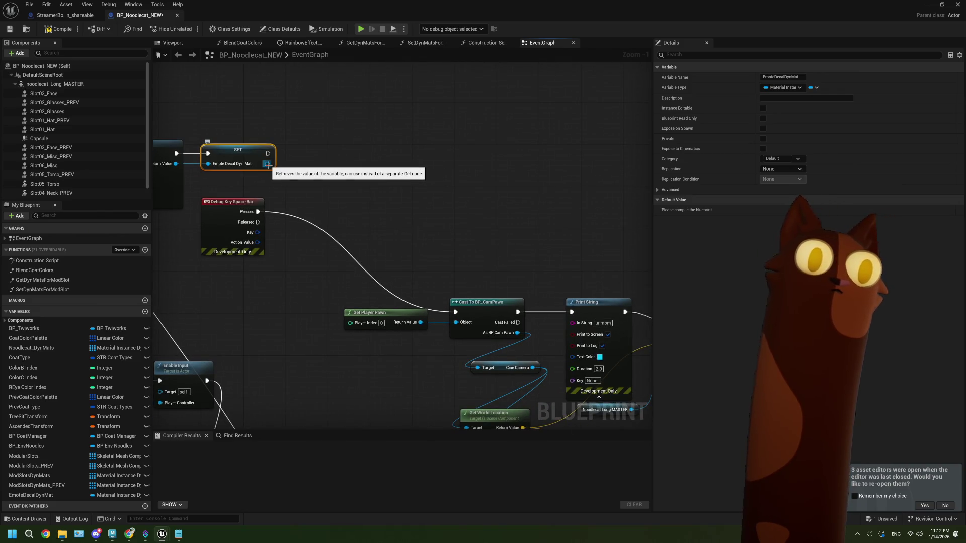
pyautogui.moveTo(268, 165); pyautogui.dragTo(320, 178)
# Add a Set Texture Parameter Value node after the EmoteDecalDynMat SET node
pyautogui.write('get')
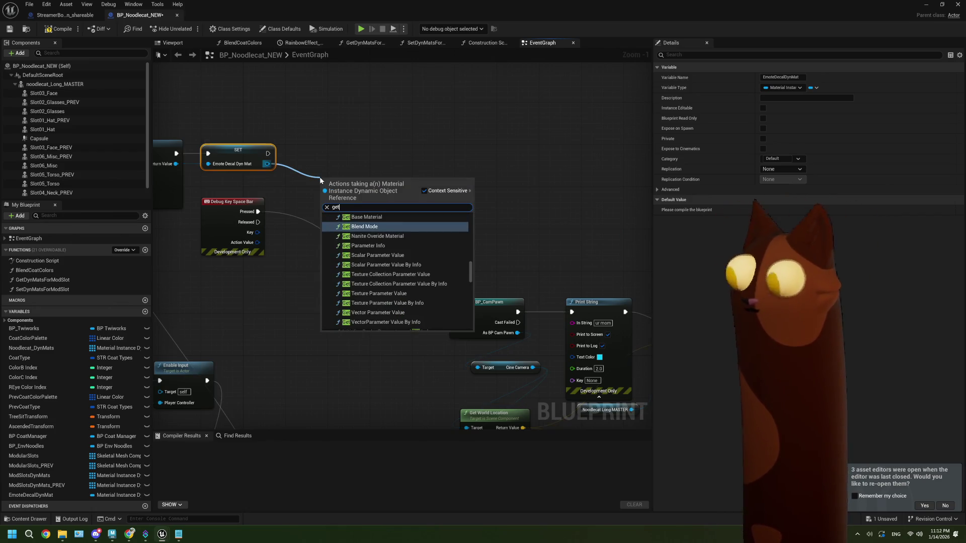
pyautogui.press('BackSpace')
pyautogui.press('BackSpace')
pyautogui.press('BackSpace')
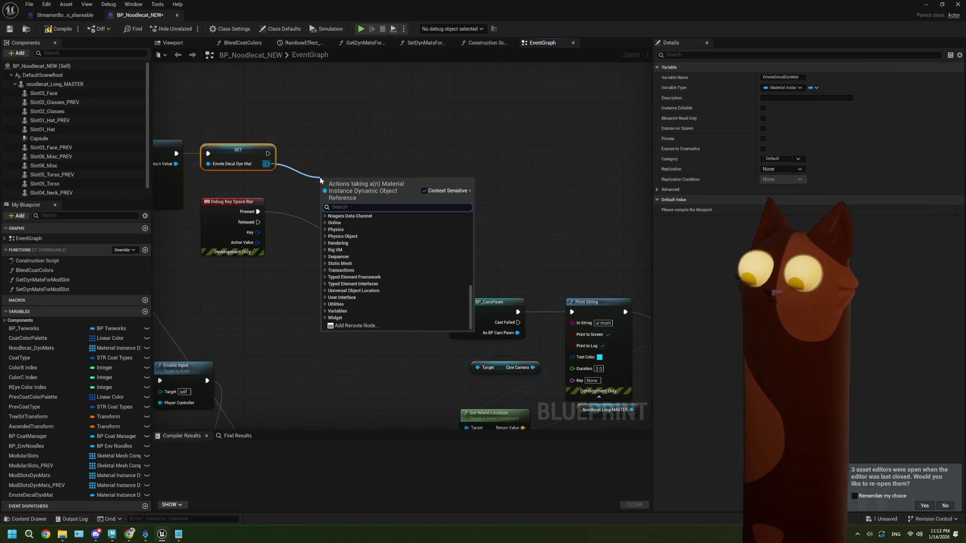
pyautogui.write('textur')
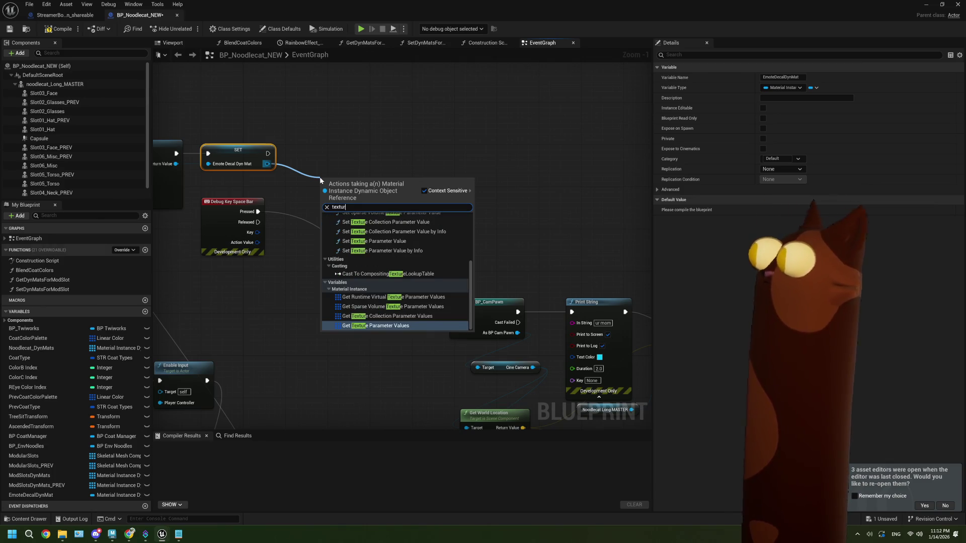
pyautogui.click(388, 236)
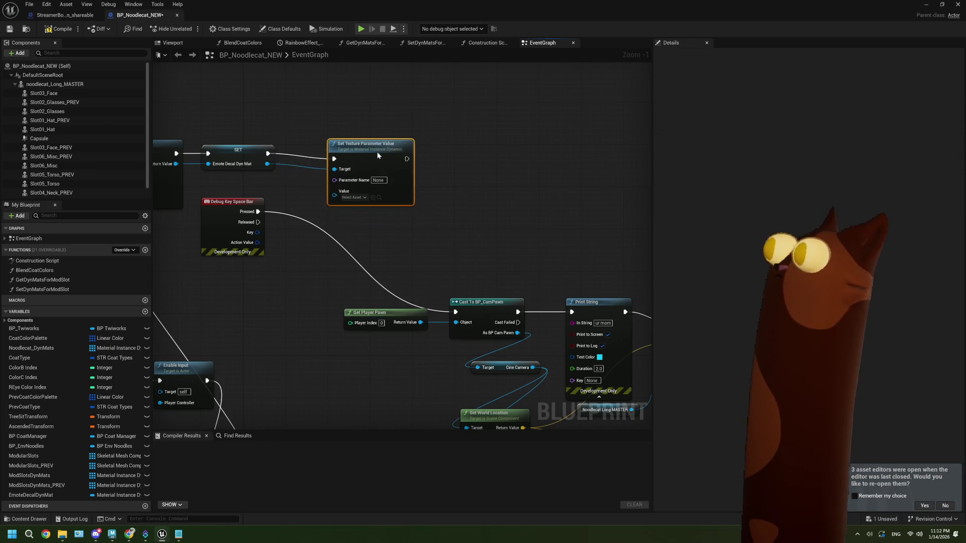
# Open Decals > M_emoteDecal to check its Emote texture parameter, then return to BP_Noodlecat_NEW
pyautogui.doubleClick(383, 14)
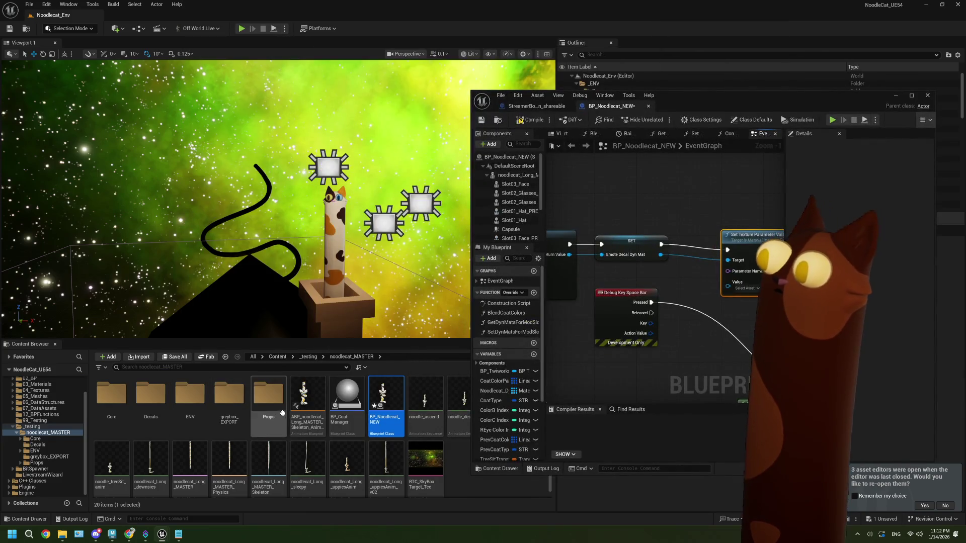
pyautogui.doubleClick(150, 396)
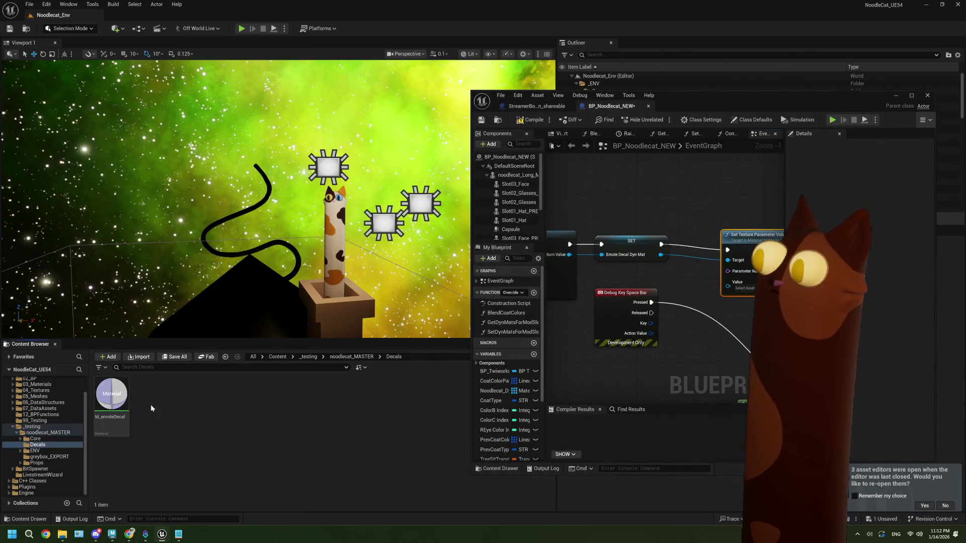
pyautogui.doubleClick(111, 393)
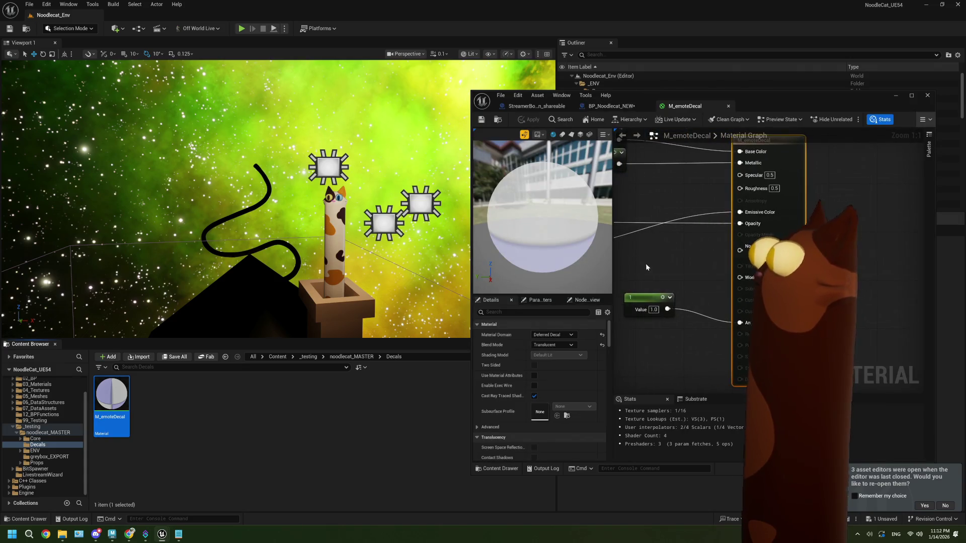
pyautogui.scroll(-3, 647, 267)
pyautogui.scroll(3, 704, 252)
pyautogui.moveTo(764, 96); pyautogui.dragTo(563, 2)
pyautogui.click(110, 17)
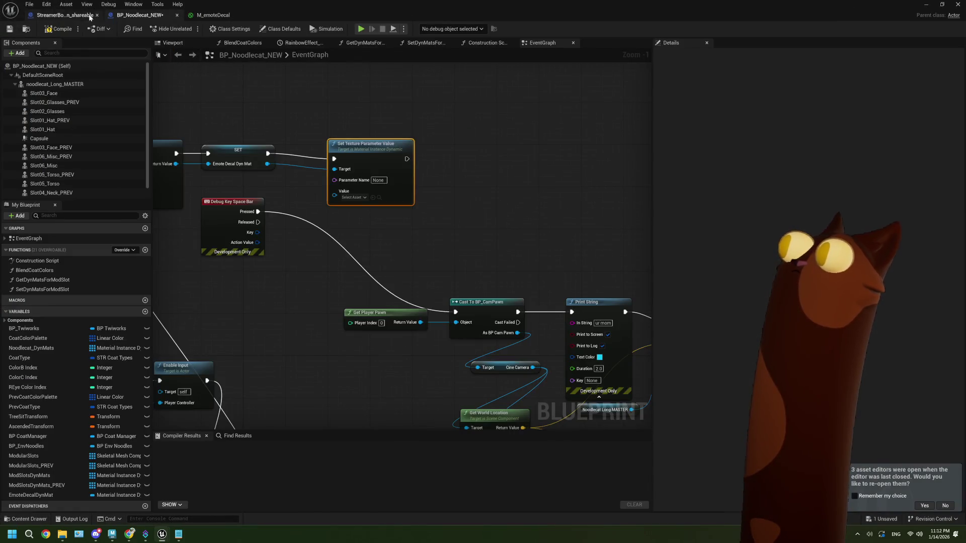
pyautogui.click(378, 180)
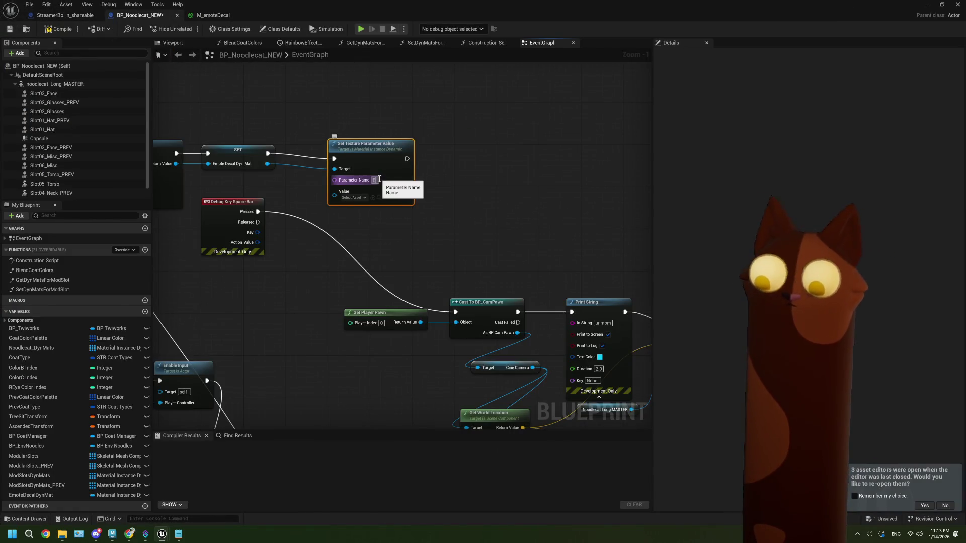
# Name the parameter Emote and wire a Download Image node's Texture and On Success into it
pyautogui.write('Emote')
pyautogui.click(367, 219)
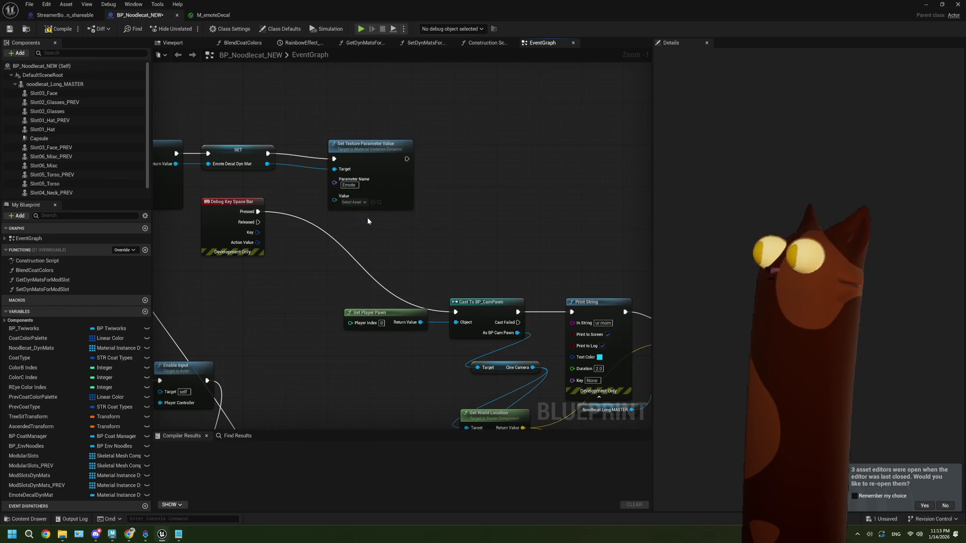
pyautogui.moveTo(370, 151); pyautogui.dragTo(585, 151)
pyautogui.moveTo(285, 159); pyautogui.dragTo(355, 162)
pyautogui.write('down')
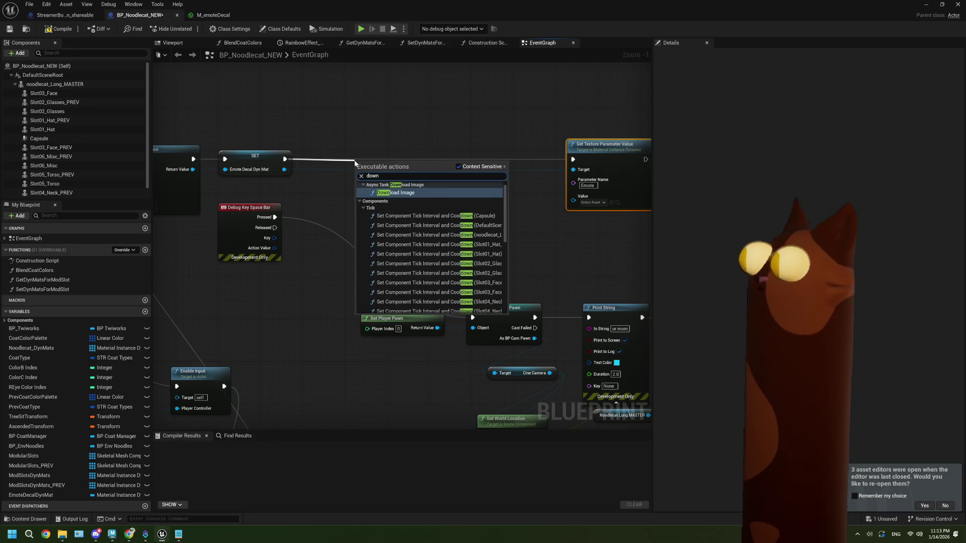
pyautogui.press('Return')
pyautogui.moveTo(382, 147); pyautogui.dragTo(480, 147)
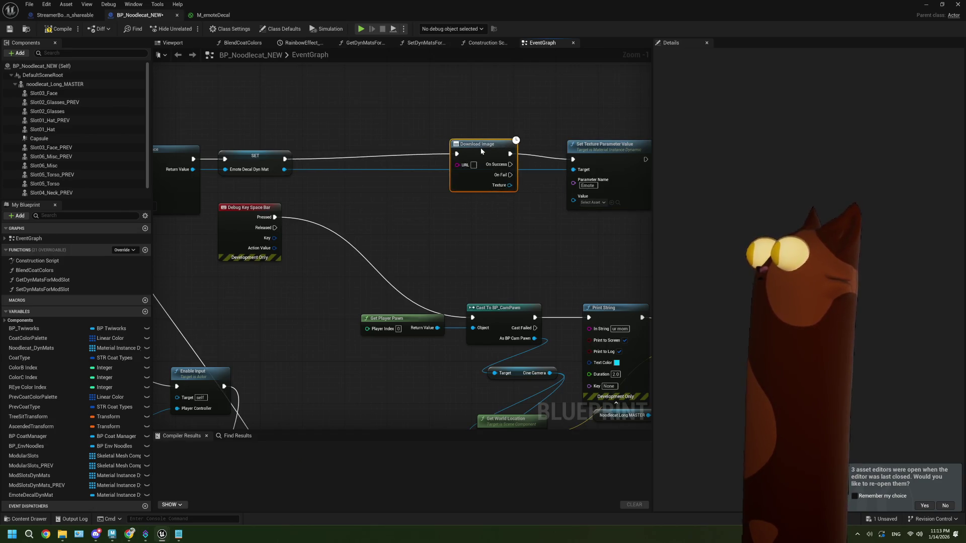
pyautogui.moveTo(509, 185); pyautogui.dragTo(573, 200)
pyautogui.moveTo(510, 164); pyautogui.dragTo(573, 159)
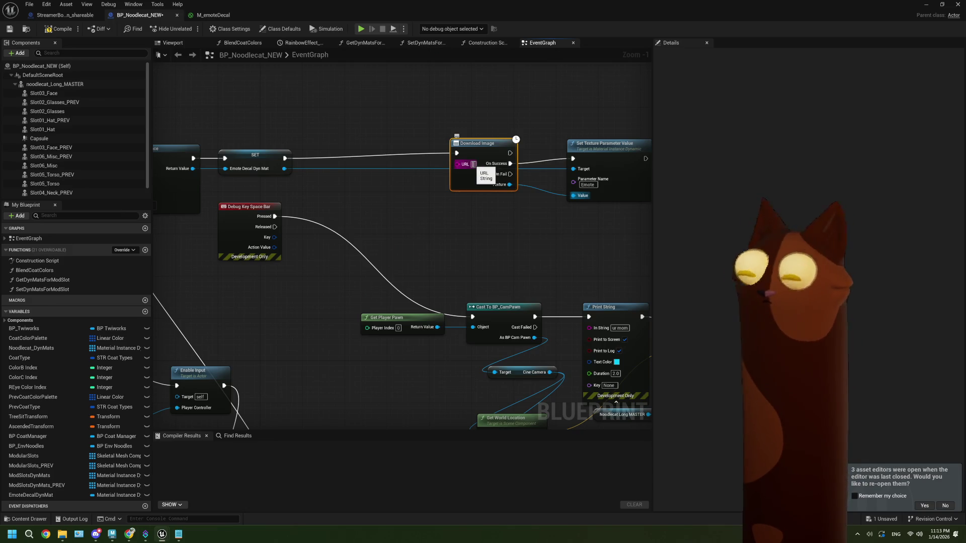
# Paste the emote CDN URL into Download Image, then compile and save the Blueprint
pyautogui.click(473, 164)
pyautogui.write('https://static-cdn.jtvnw.net/emoticons/v2/emotesv2_289ea57aef184441b4fa465b9197dc8b/default/dark/2.0')
pyautogui.moveTo(498, 145); pyautogui.dragTo(420, 152)
pyautogui.click(57, 28)
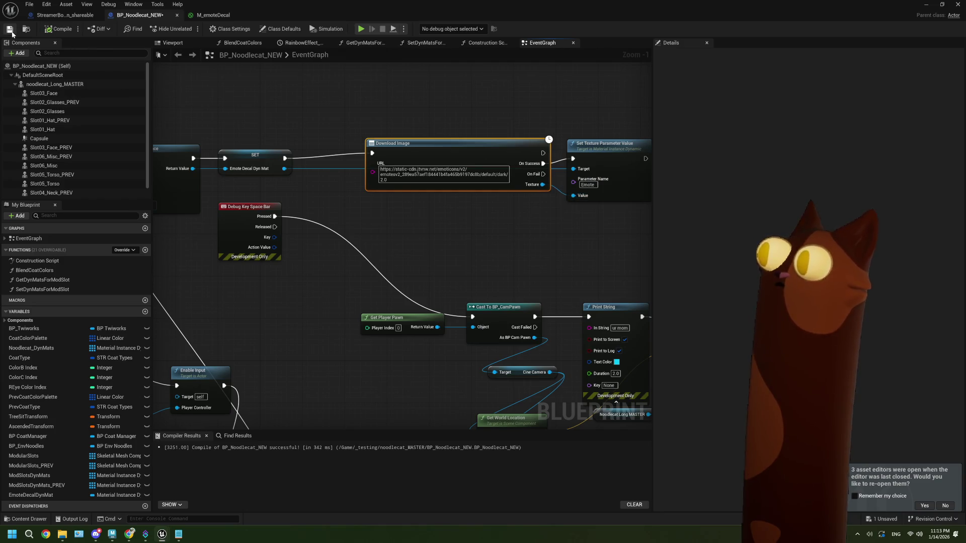
pyautogui.click(10, 31)
pyautogui.scroll(-2, 463, 225)
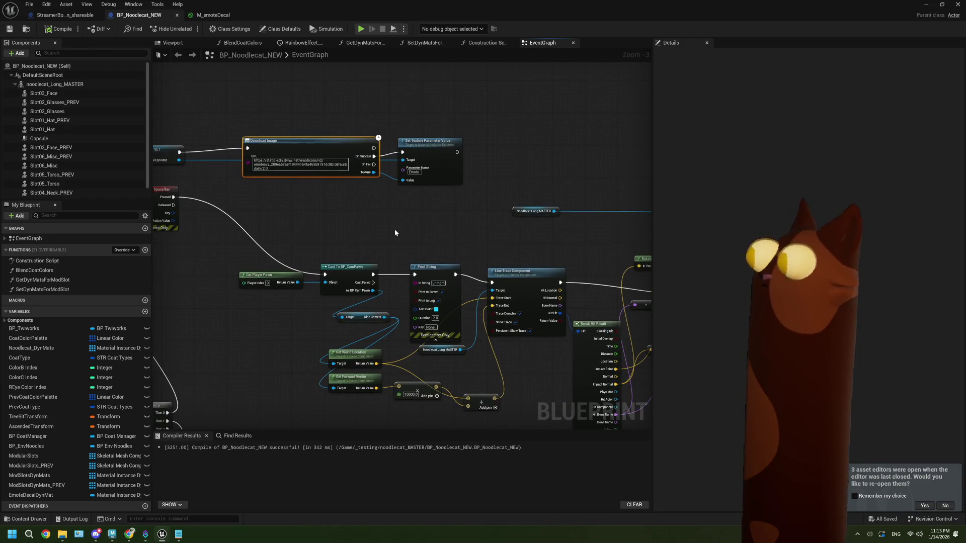
pyautogui.moveTo(394, 232); pyautogui.dragTo(361, 234)
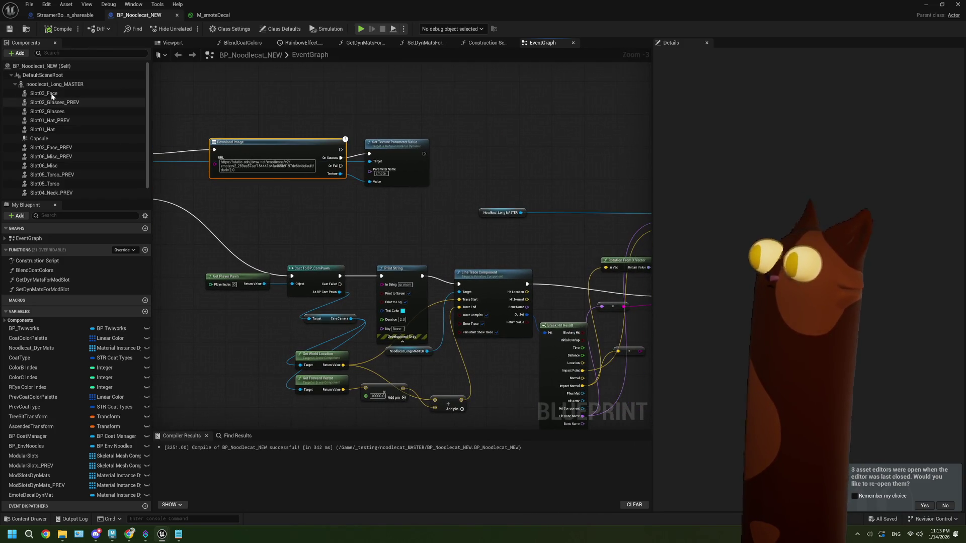
# Play the level to check the emote decal on the noodle cat, then stop and open noodlecat_MASTER
pyautogui.click(925, 5)
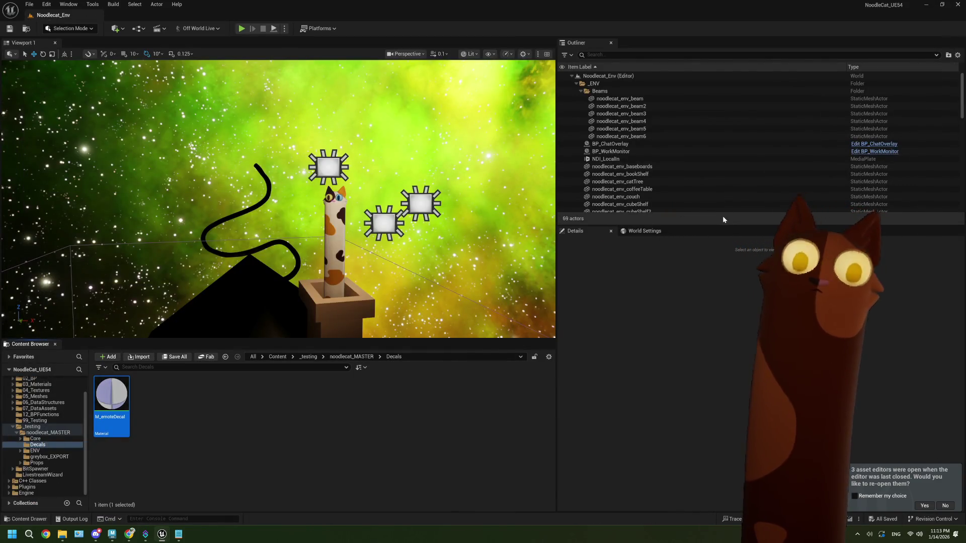
pyautogui.click(241, 29)
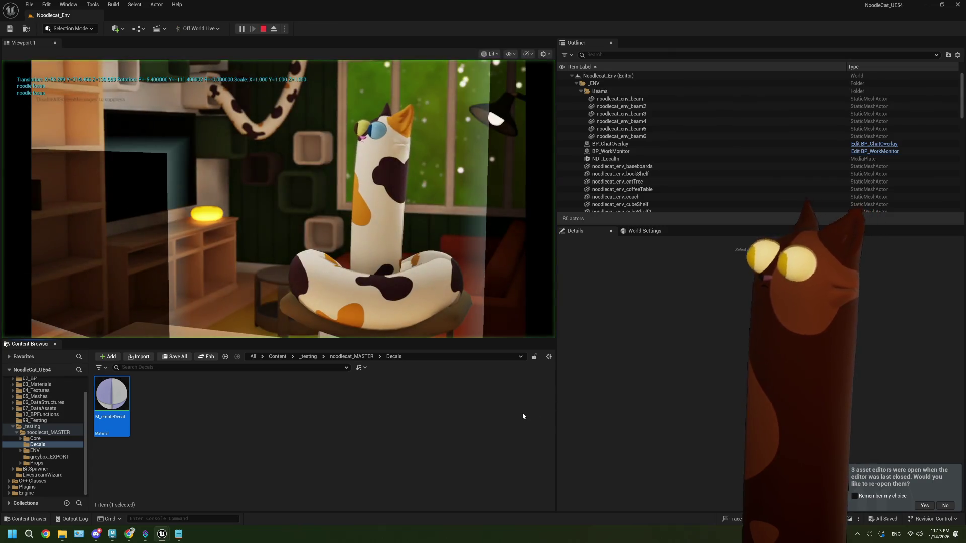
pyautogui.click(519, 415)
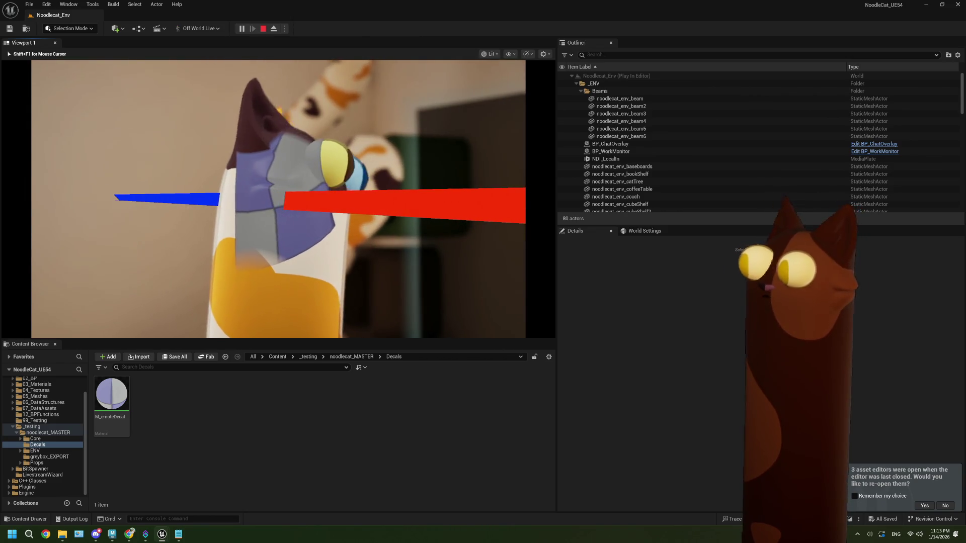
pyautogui.press('Escape')
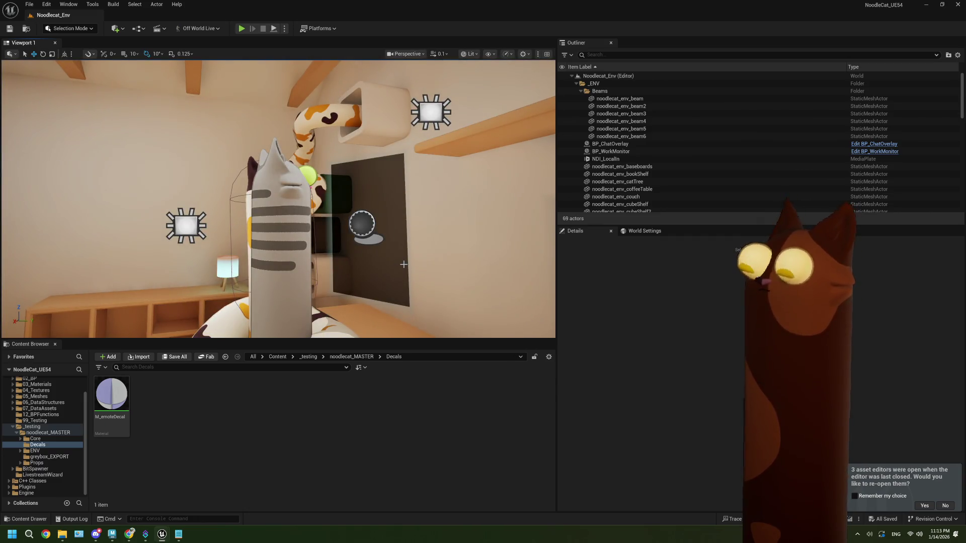
pyautogui.click(60, 434)
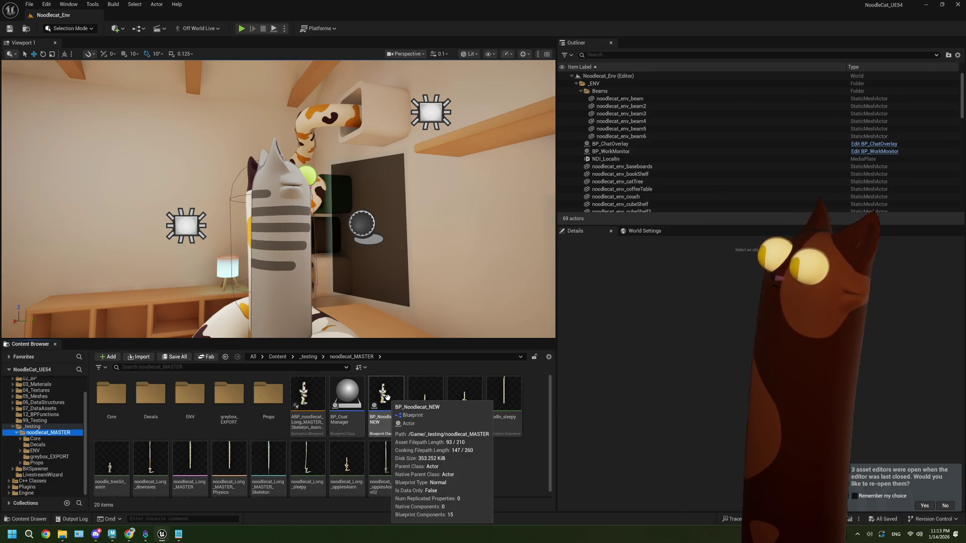
# Connect an EmoteDecalDynMat getter to Spawn Decal Attached's Decal Material, then compile and save
pyautogui.doubleClick(385, 396)
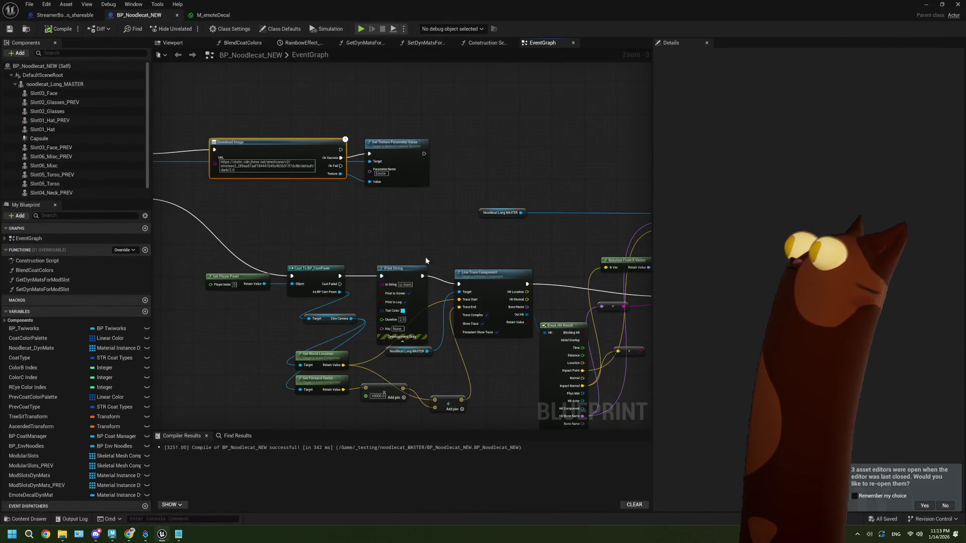
pyautogui.scroll(1, 414, 213)
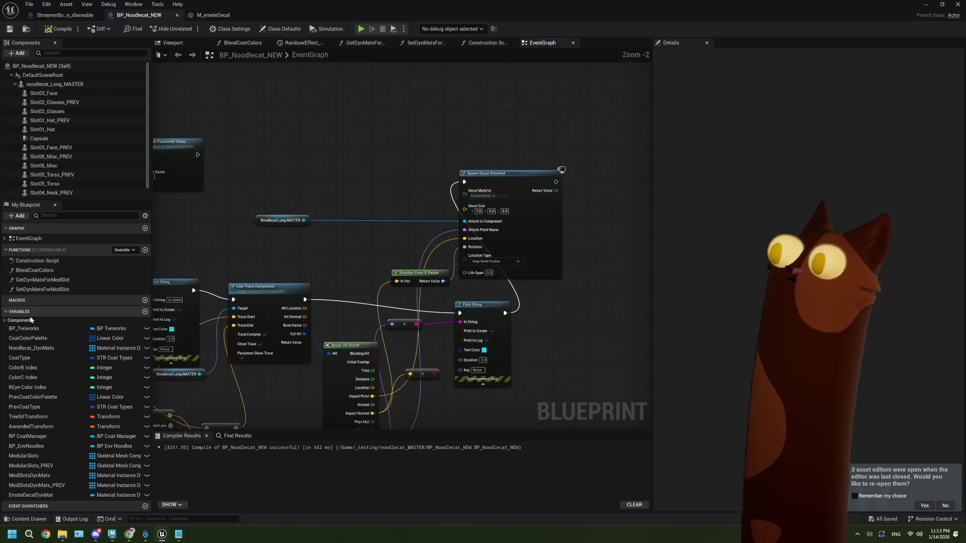
pyautogui.moveTo(43, 498); pyautogui.dragTo(322, 176)
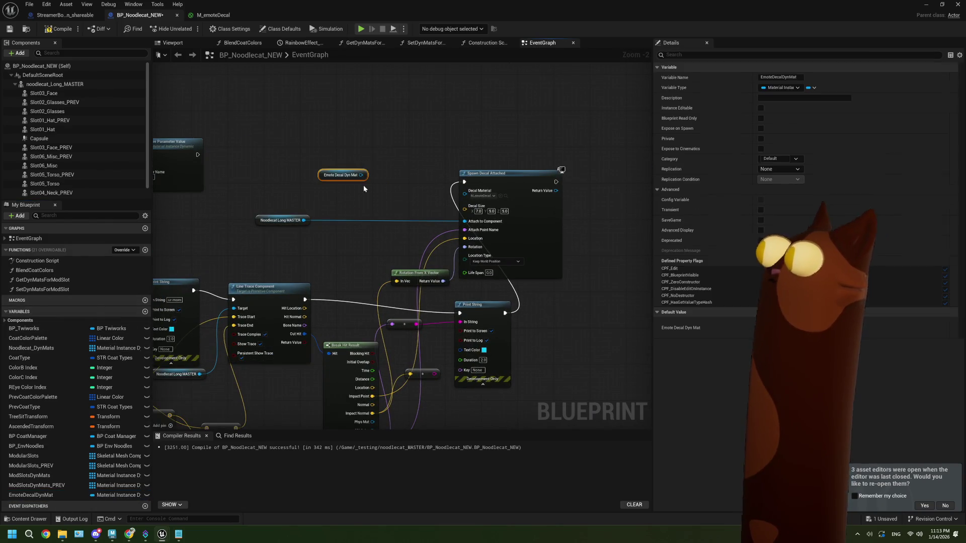
pyautogui.moveTo(474, 198); pyautogui.dragTo(475, 198)
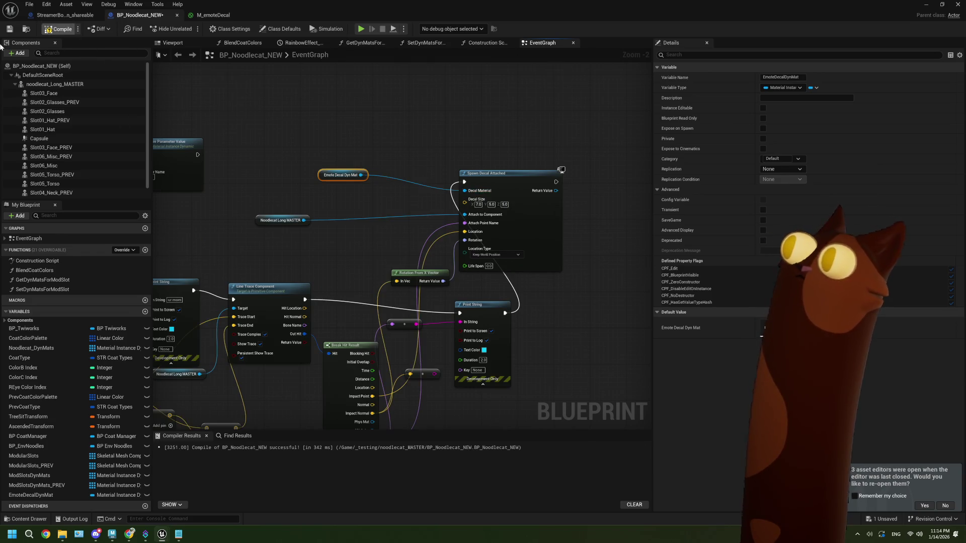
pyautogui.click(10, 29)
# Play the level to test the decal, stop, and reopen BP_Noodlecat_NEW
pyautogui.click(924, 4)
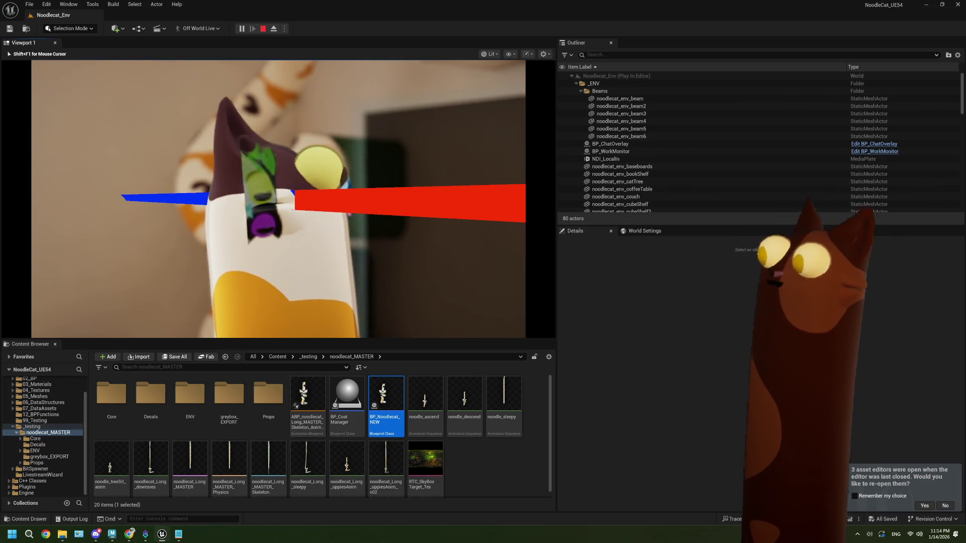
pyautogui.press('Escape')
pyautogui.doubleClick(374, 404)
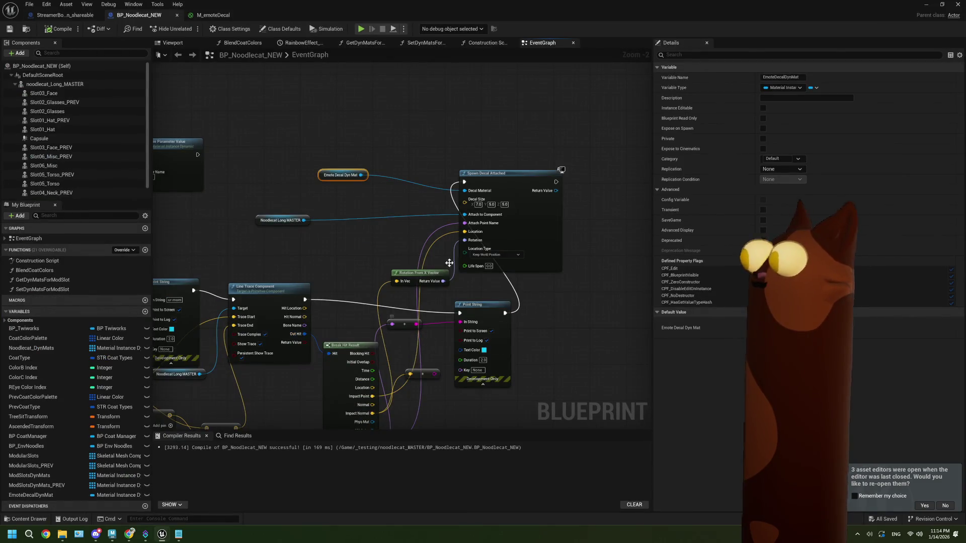
pyautogui.scroll(2, 450, 262)
# Delete M_emoteDecal's two Append nodes, wire Emote RGB to Emissive Color, save, and play the level
pyautogui.click(213, 15)
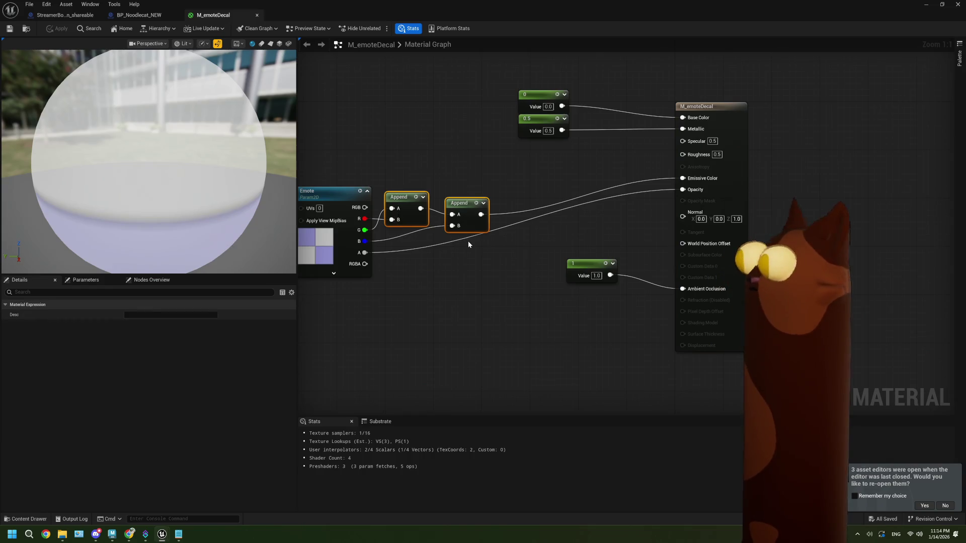
pyautogui.press('Delete')
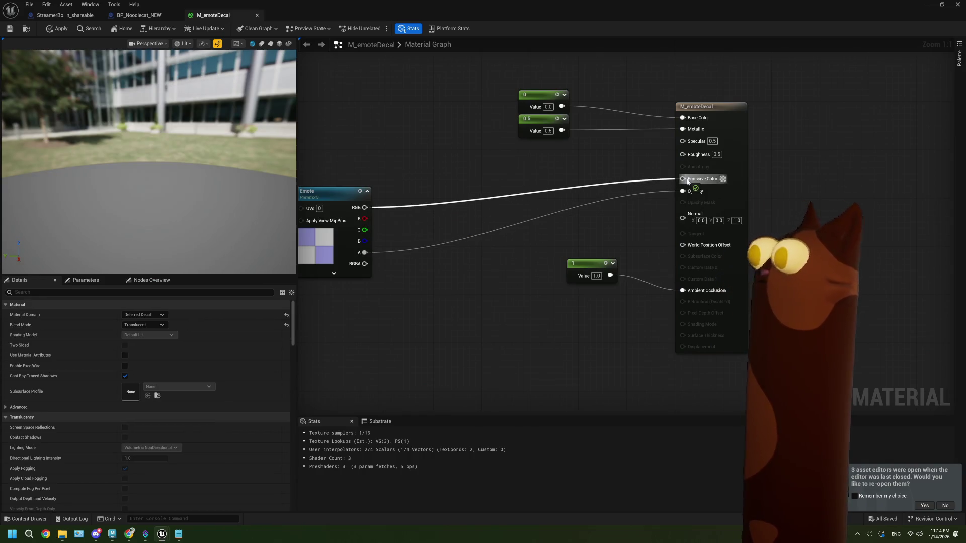
pyautogui.moveTo(688, 181); pyautogui.dragTo(688, 181)
pyautogui.click(9, 29)
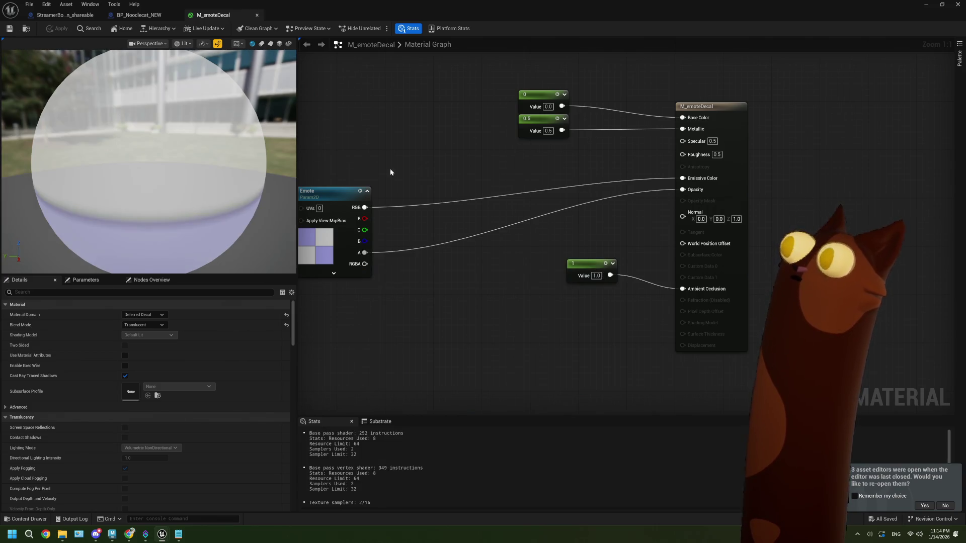
pyautogui.click(927, 4)
pyautogui.click(242, 29)
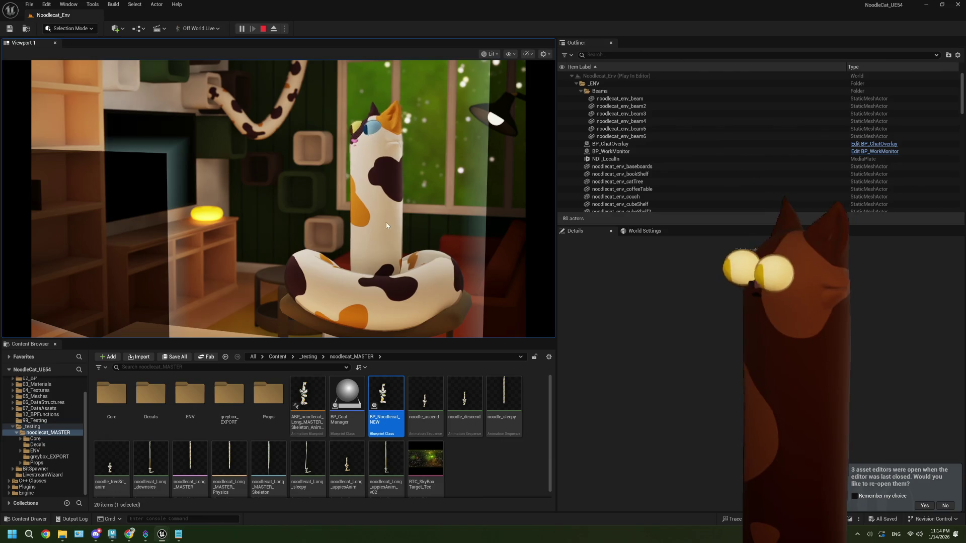
# Take control of the running game briefly, then end the play test to return to Noodlecat_Env editing
pyautogui.click(282, 201)
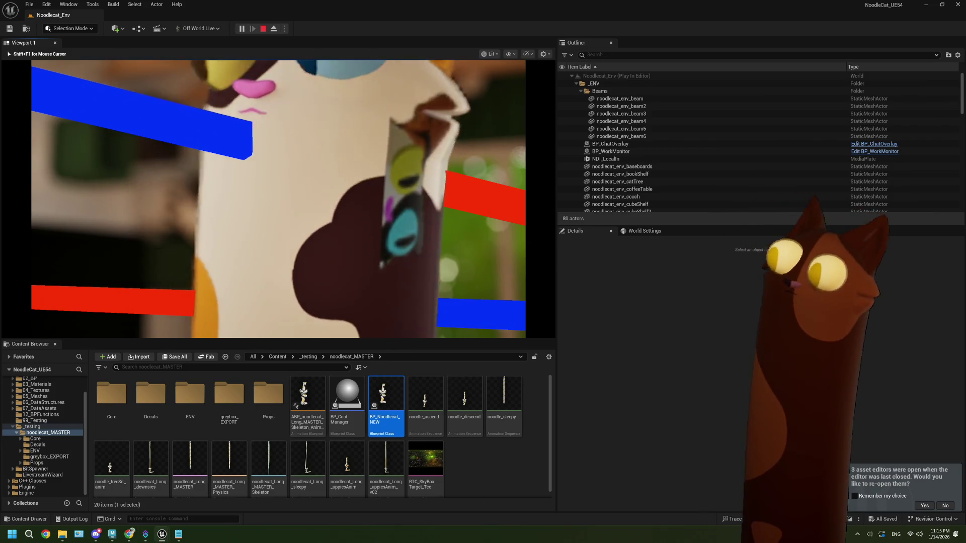
pyautogui.press('Escape')
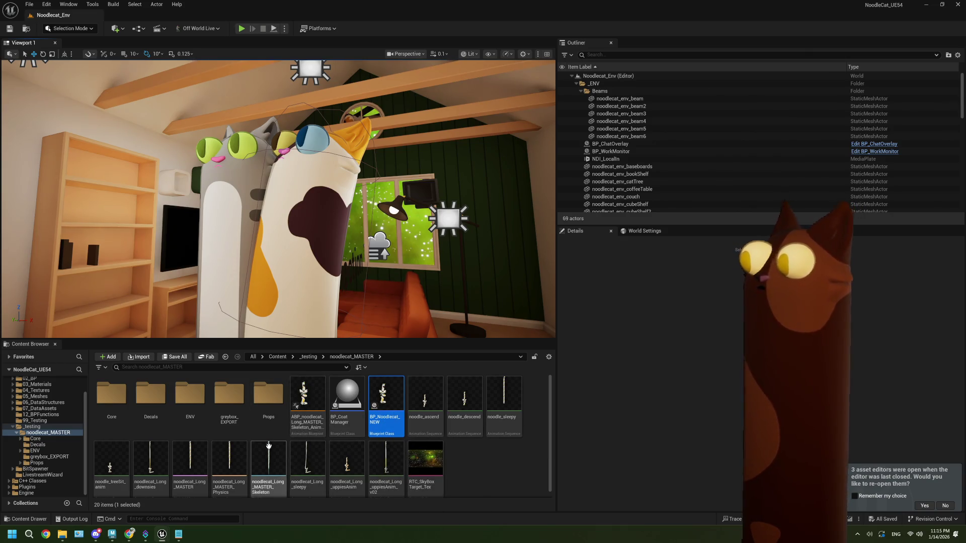
# Inspect the noodlecat_Long_MASTER_Physics bodies, neck and left ear constraint, then close the physics asset
pyautogui.doubleClick(229, 468)
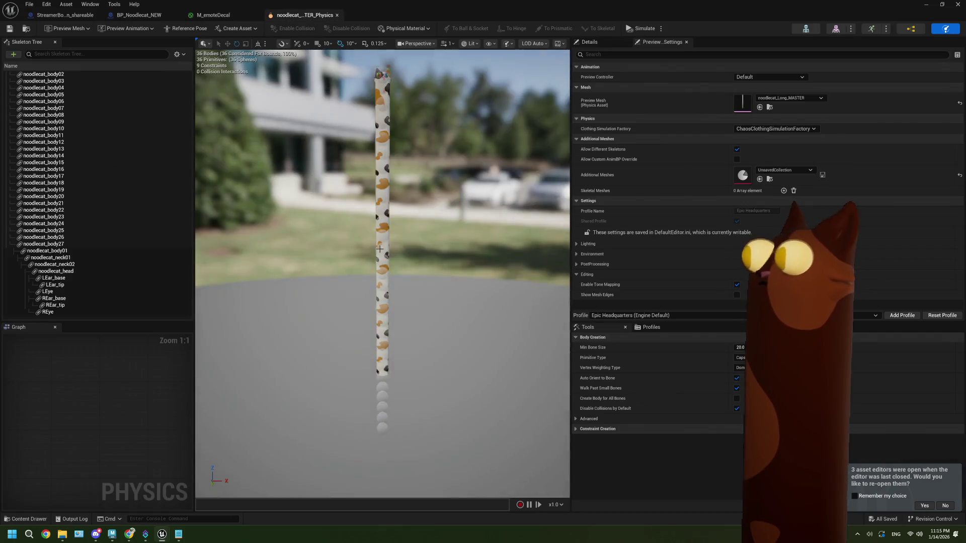
pyautogui.scroll(2, 378, 236)
pyautogui.click(387, 214)
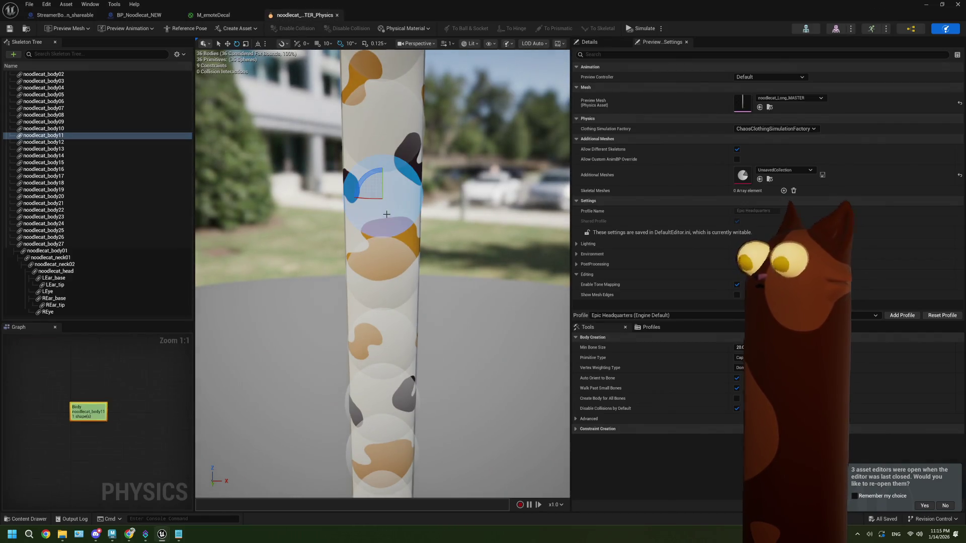
pyautogui.moveTo(435, 248)
pyautogui.mouseDown()
pyautogui.moveTo(382, 244)
pyautogui.moveTo(382, 282)
pyautogui.moveTo(383, 236)
pyautogui.mouseUp()
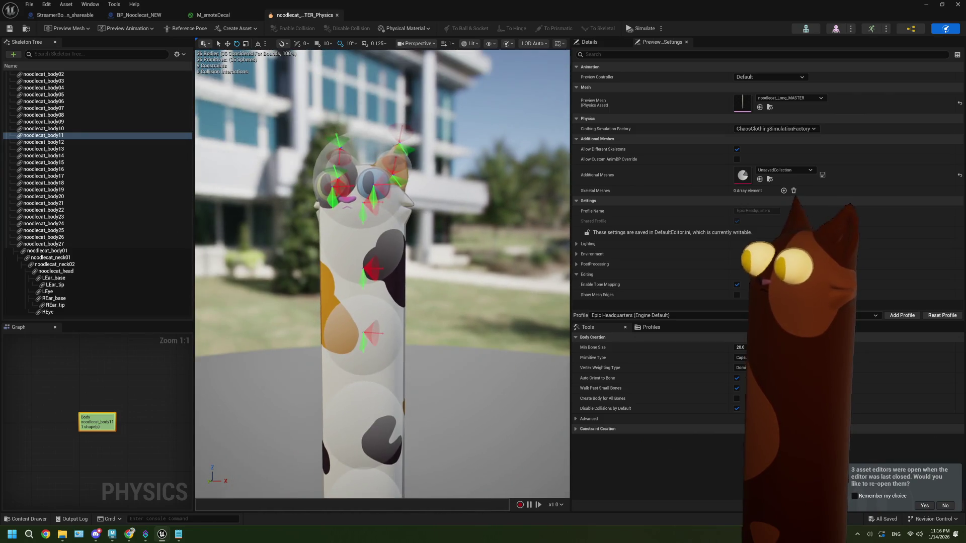
pyautogui.click(372, 236)
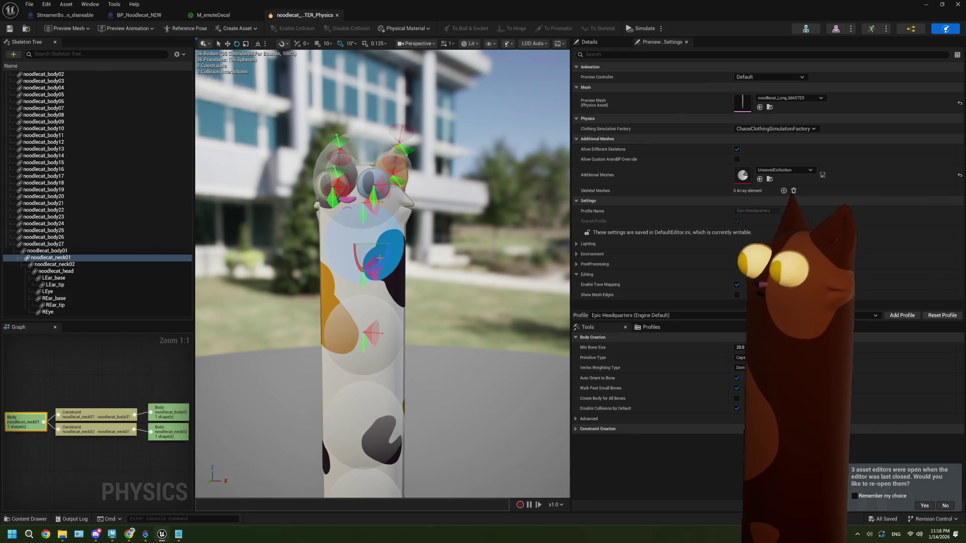
pyautogui.moveTo(417, 235)
pyautogui.mouseDown()
pyautogui.moveTo(362, 235)
pyautogui.moveTo(418, 235)
pyautogui.moveTo(483, 258)
pyautogui.moveTo(324, 187)
pyautogui.mouseUp()
pyautogui.click(528, 211)
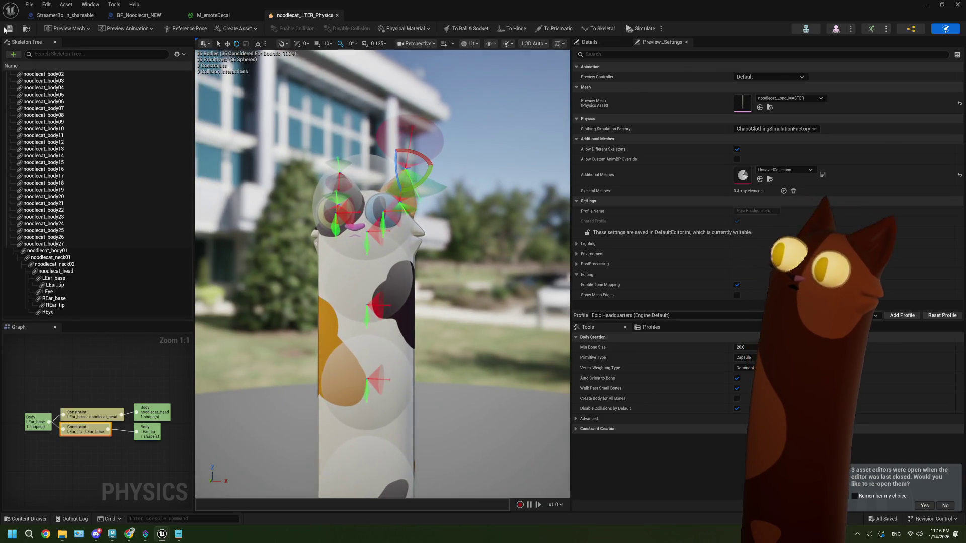
pyautogui.click(336, 16)
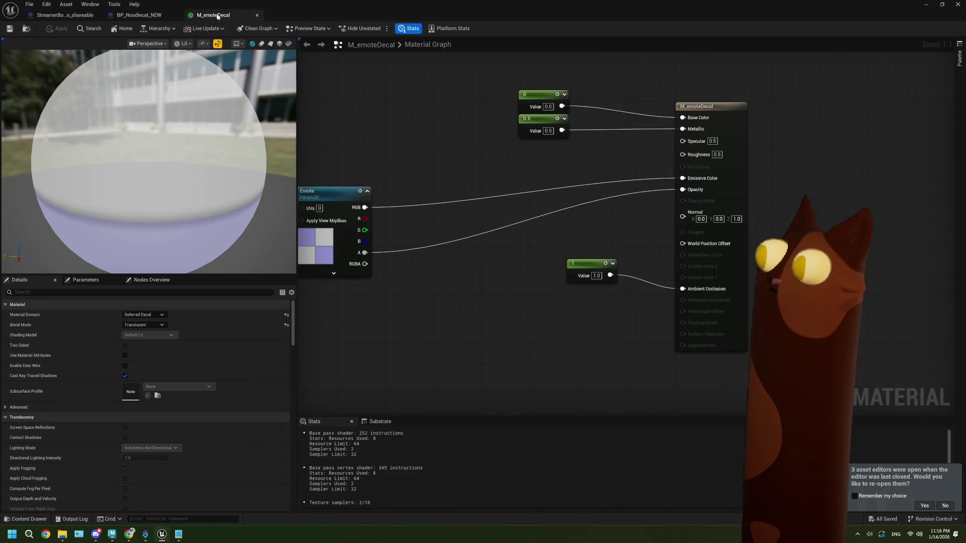
# Wrap the Download Image and Set Texture Parameter Value nodes in a yellow 'Get Each Emote from SB' comment
pyautogui.click(134, 15)
pyautogui.scroll(-3, 277, 166)
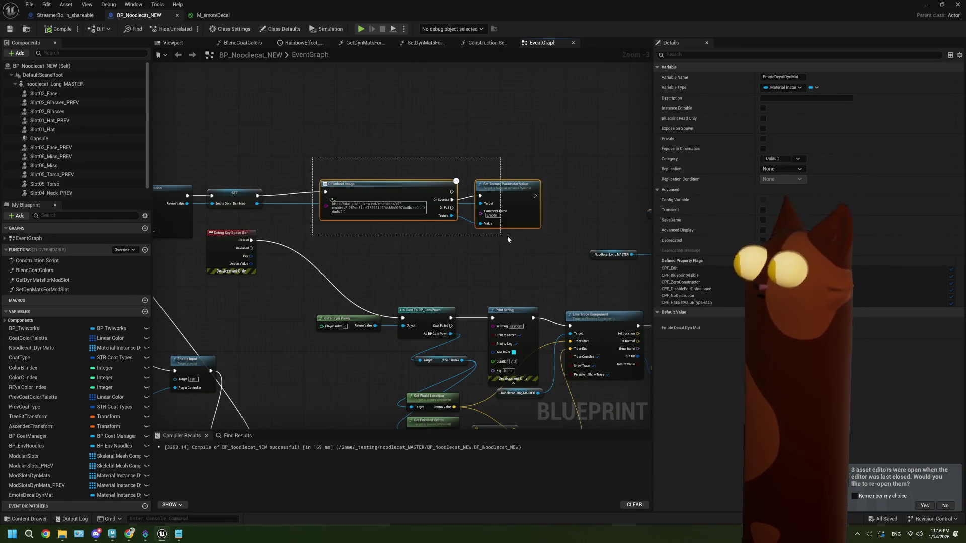
pyautogui.moveTo(507, 240); pyautogui.dragTo(549, 240)
pyautogui.press('c')
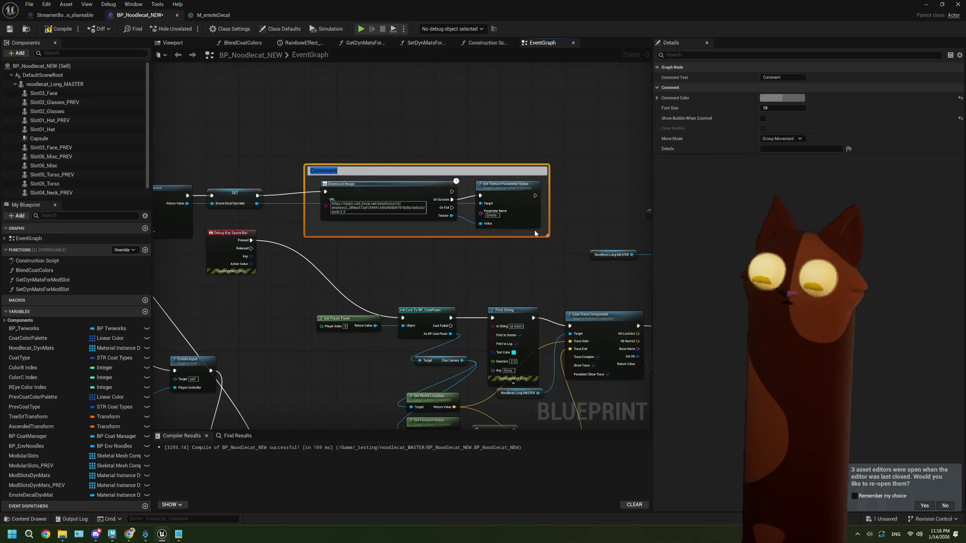
pyautogui.write('Get Each Emote from SB')
pyautogui.press('Return')
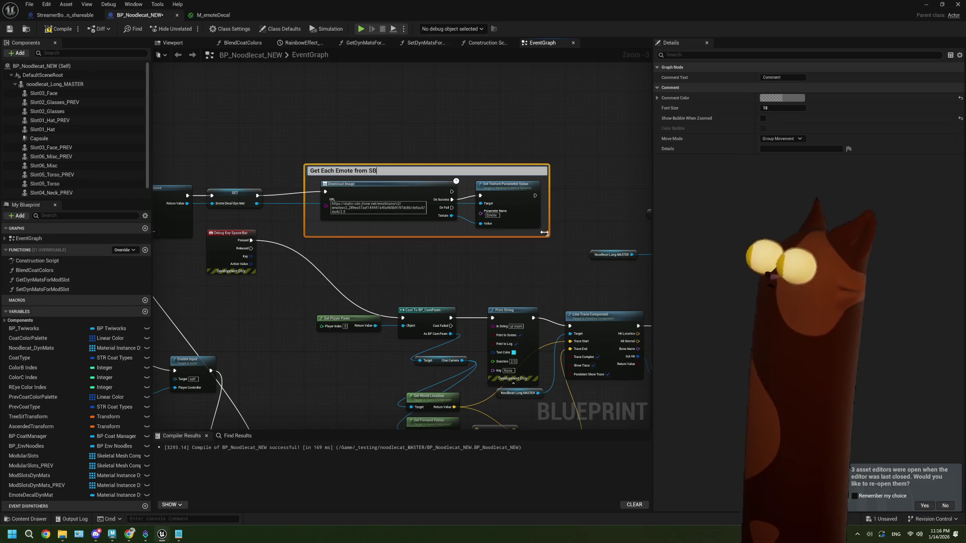
pyautogui.click(794, 98)
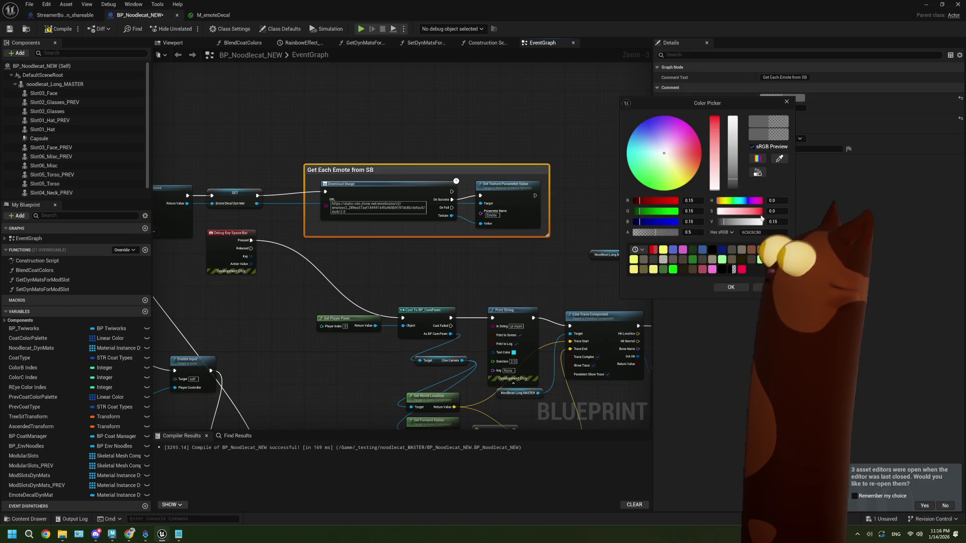
pyautogui.click(633, 269)
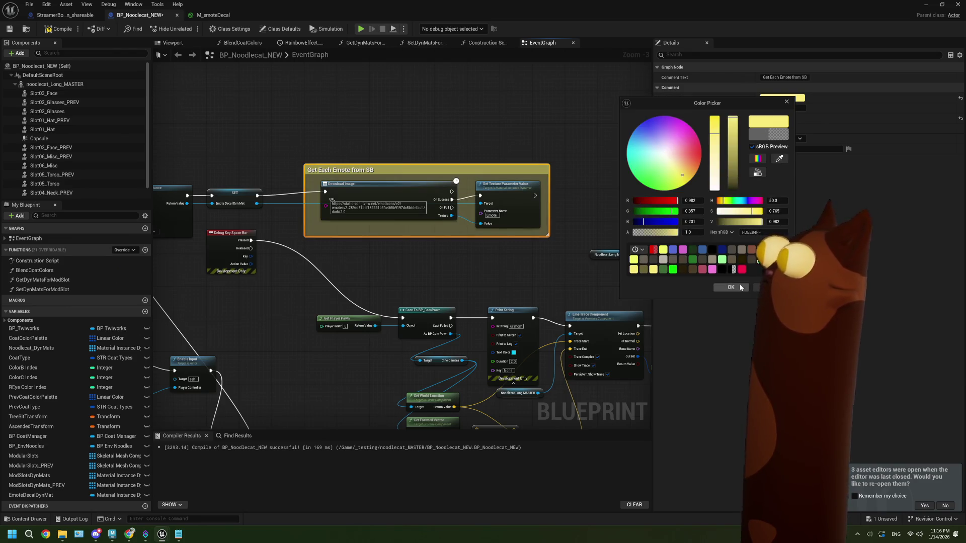
pyautogui.click(454, 257)
# Compile and save BP_Noodlecat_NEW with the new comment
pyautogui.scroll(-2, 455, 257)
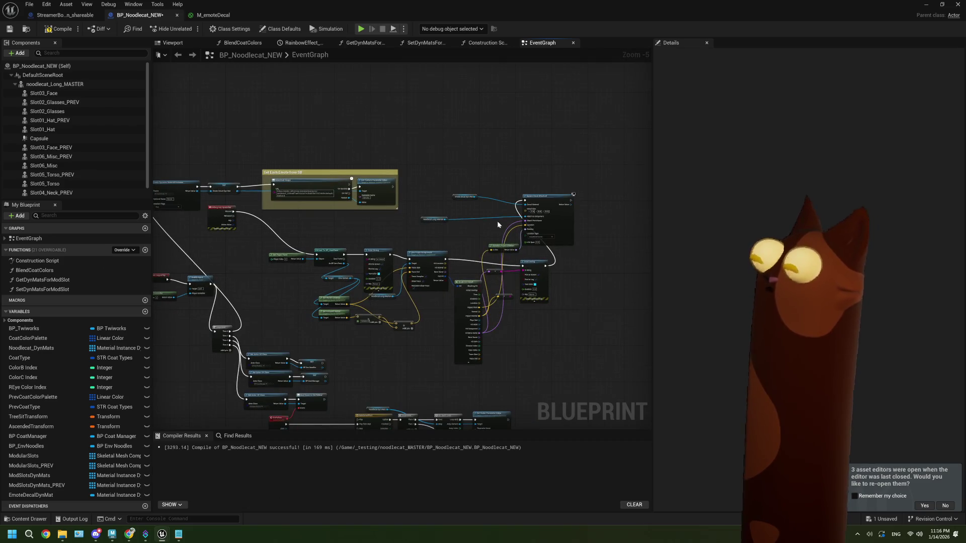
pyautogui.scroll(-1, 269, 235)
pyautogui.scroll(2, 264, 246)
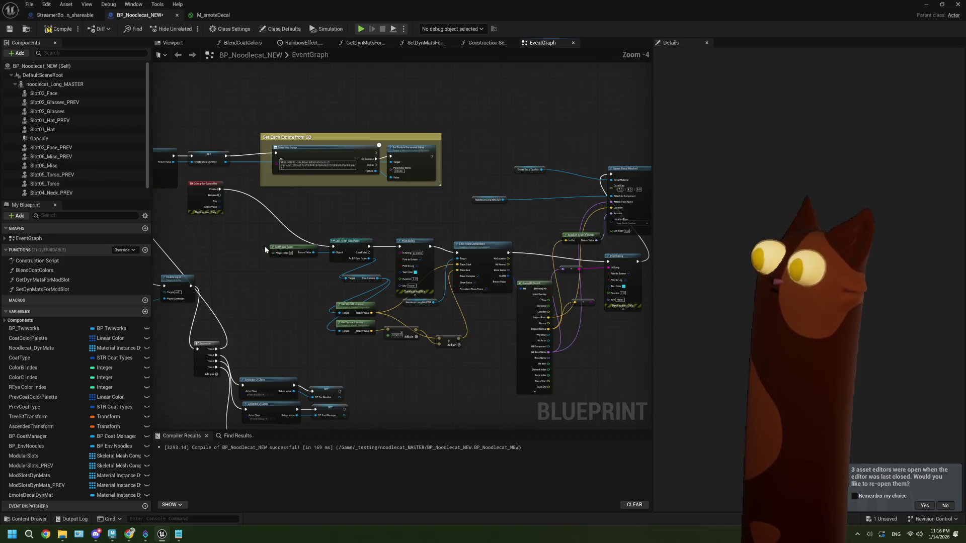
pyautogui.click(9, 29)
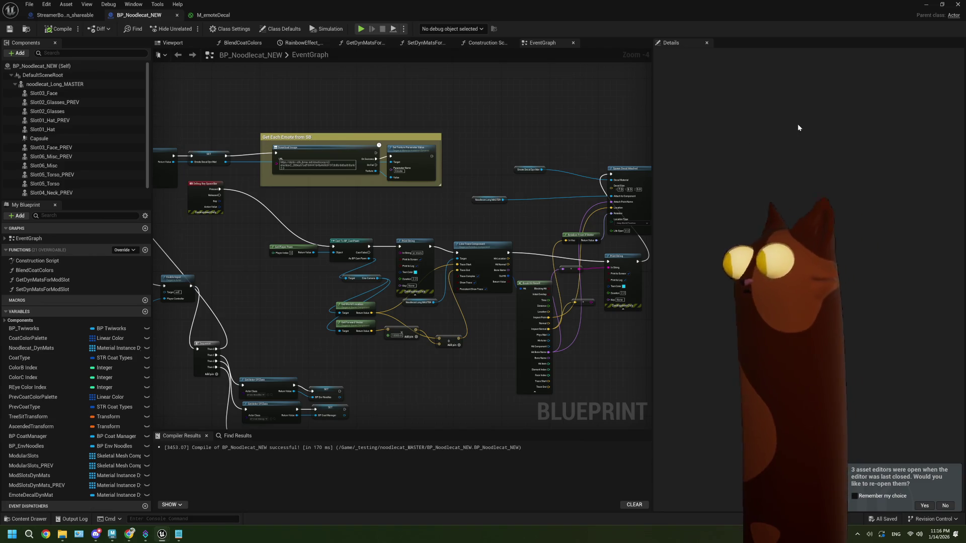
# Commit the edited emote URL size suffix, recompile and save, close the blueprint, and start Play
pyautogui.scroll(3, 383, 169)
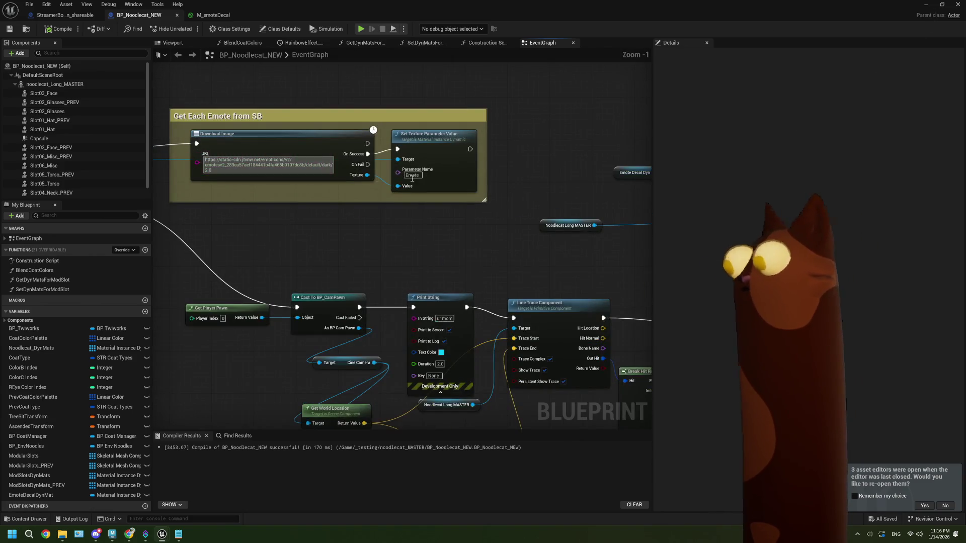
pyautogui.scroll(1, 307, 176)
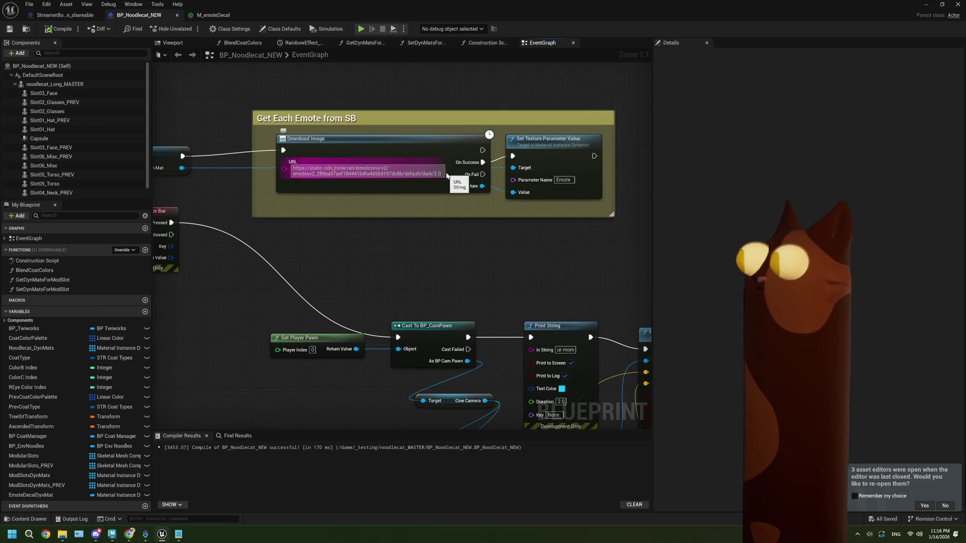
pyautogui.write('3')
pyautogui.press('Return')
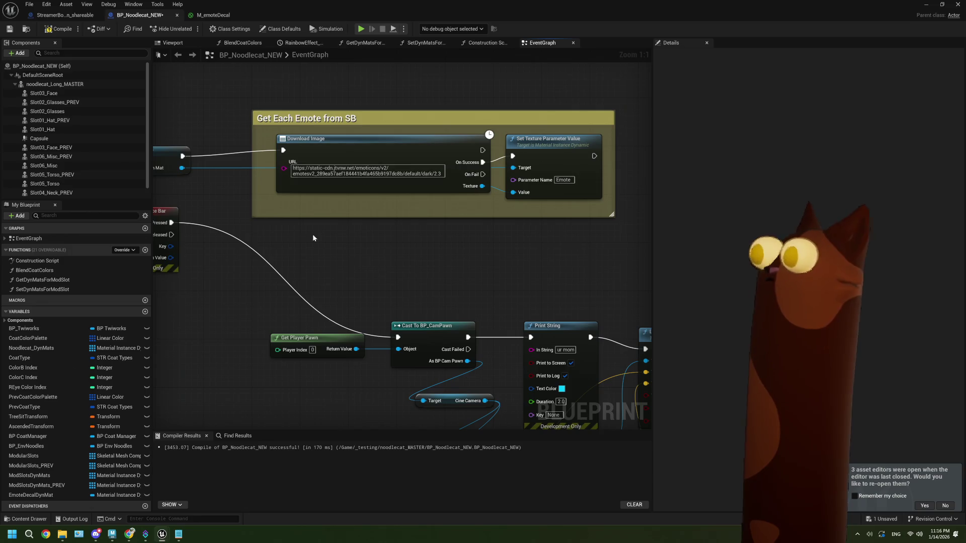
pyautogui.click(7, 30)
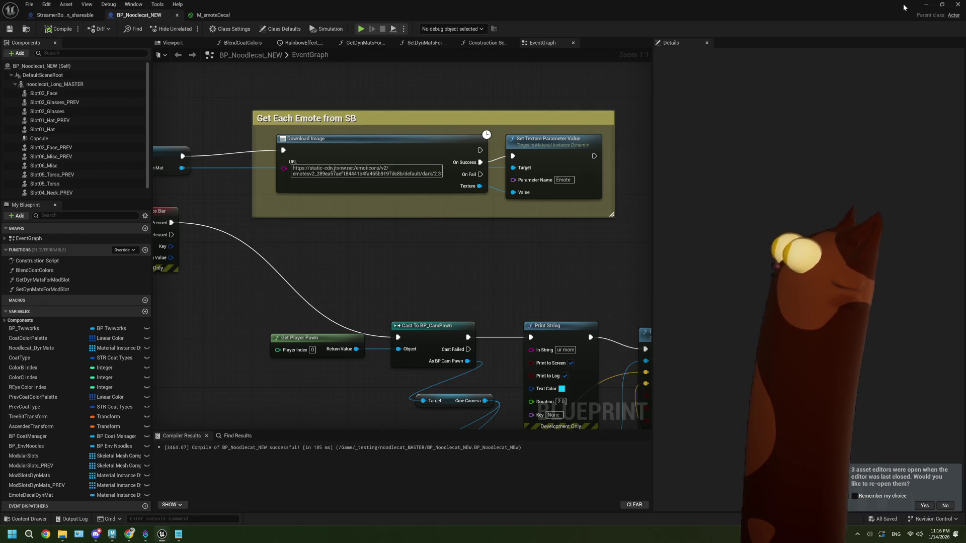
pyautogui.click(924, 6)
pyautogui.click(240, 29)
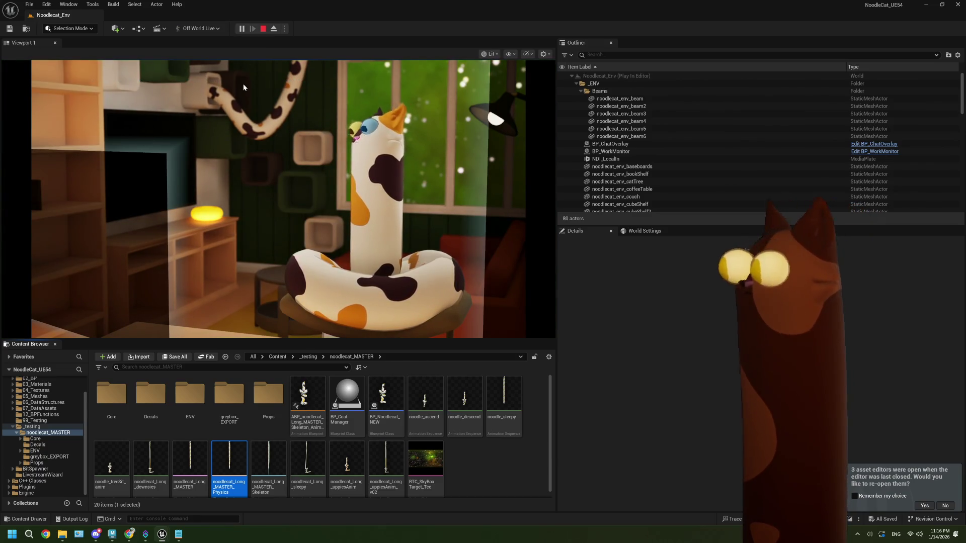
# Watch the emote decal land on the noodle cat in game, then stop the play test
pyautogui.click(261, 151)
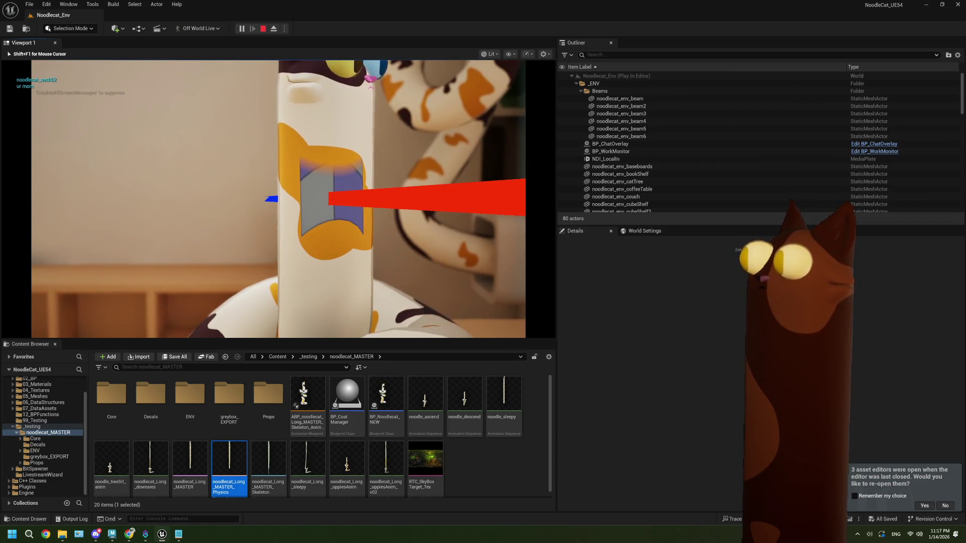
pyautogui.press('Escape')
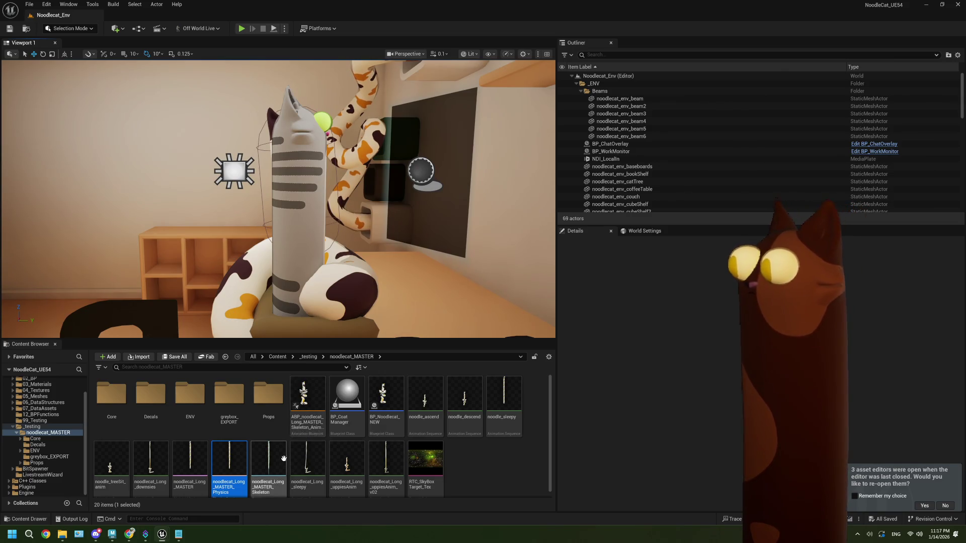
# Change the Download Image URL ending from 2.3 to dark/2.0, then compile, save and close BP_Noodlecat_NEW
pyautogui.doubleClick(395, 397)
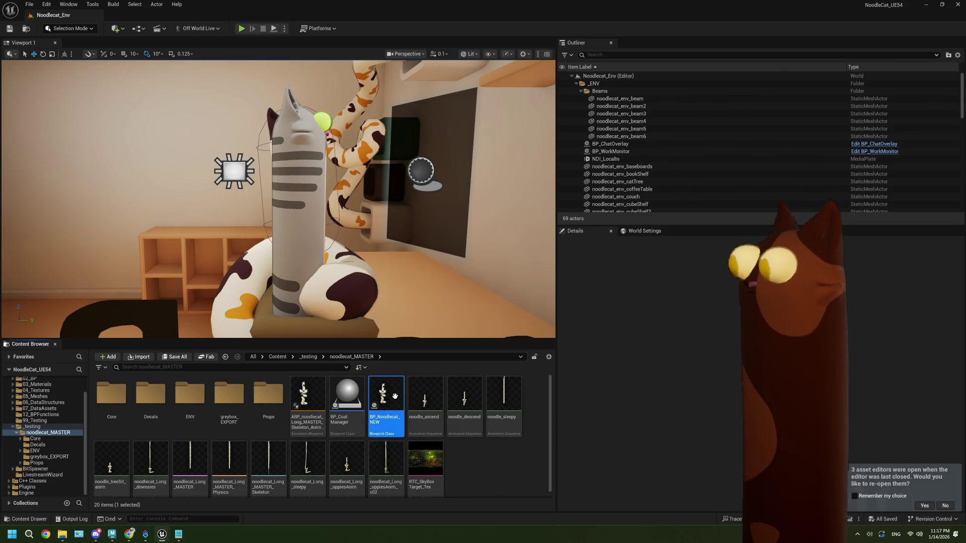
pyautogui.click(434, 174)
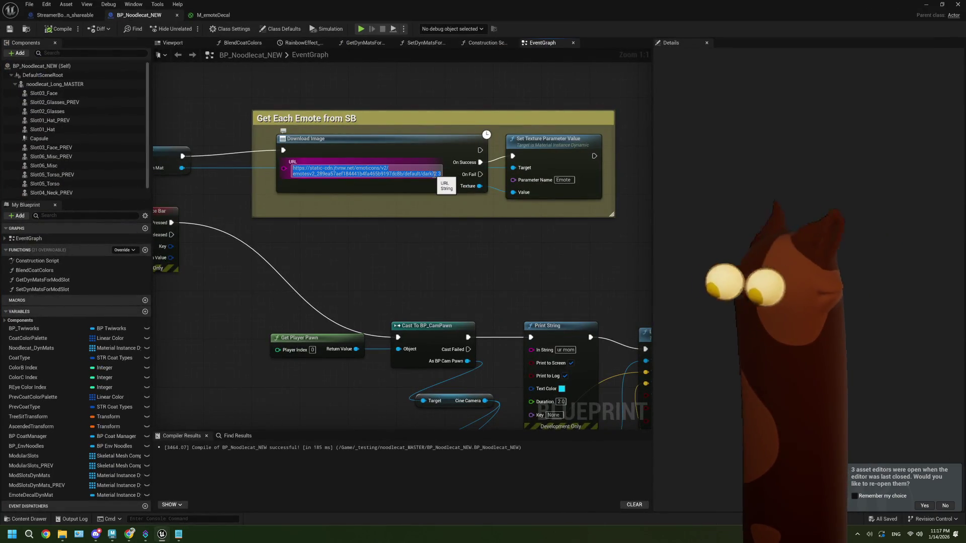
pyautogui.press('BackSpace')
pyautogui.write('0')
pyautogui.click(408, 249)
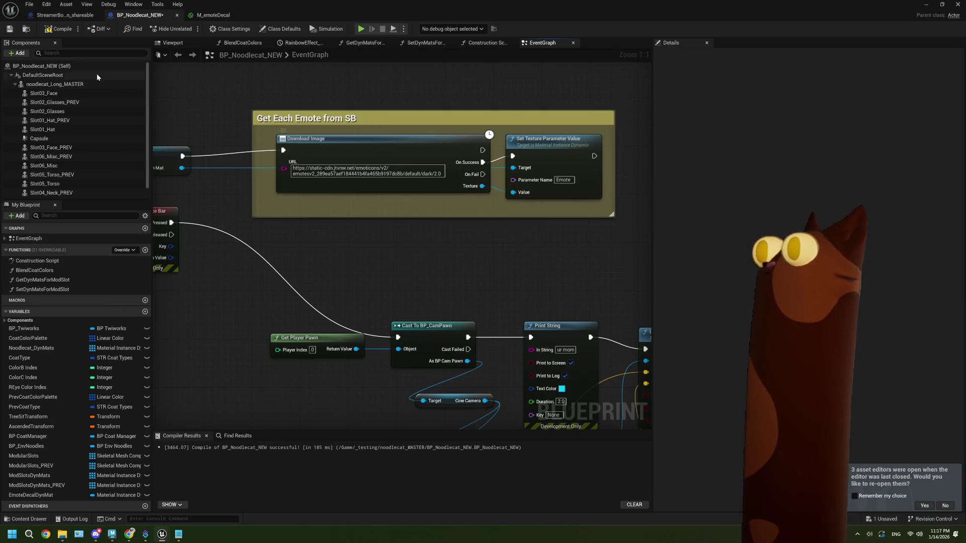
pyautogui.click(50, 31)
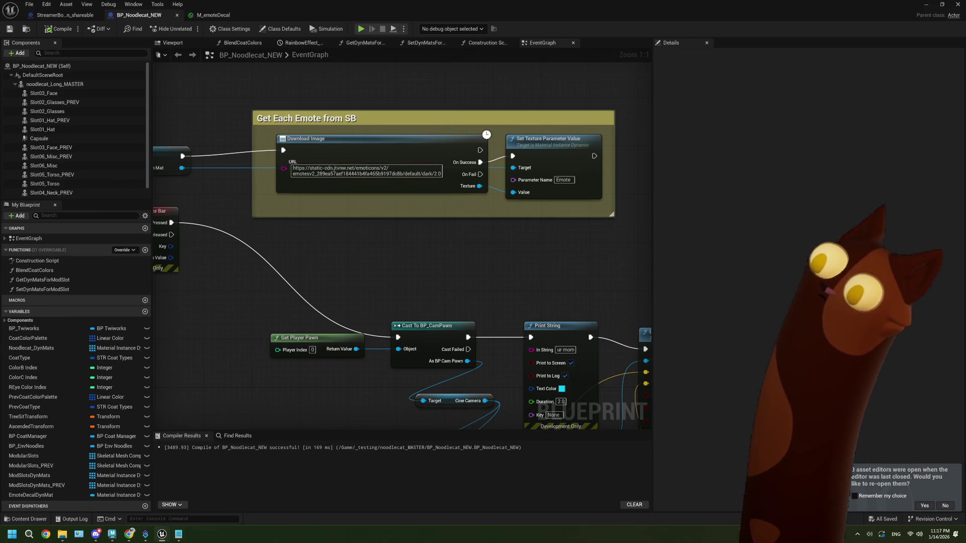
pyautogui.moveTo(181, 540)
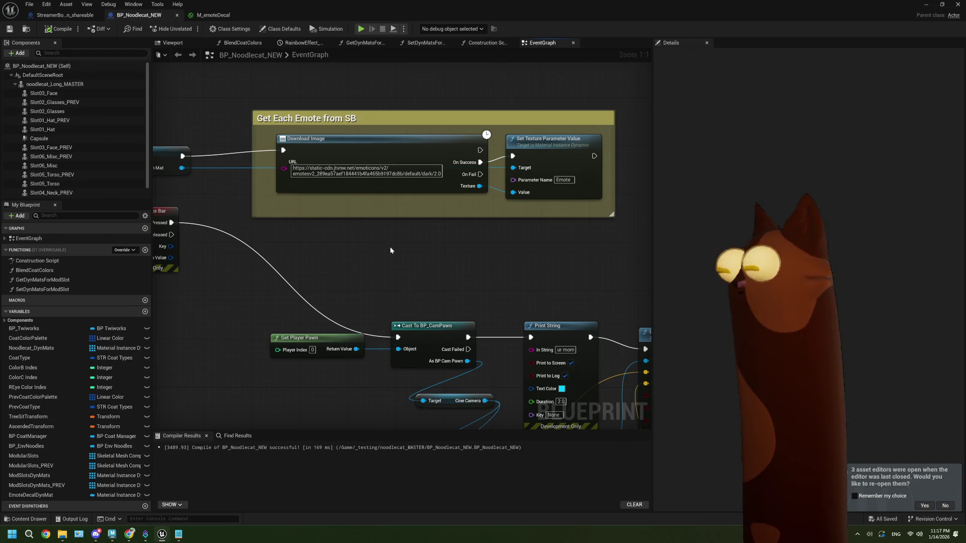
pyautogui.click(942, 5)
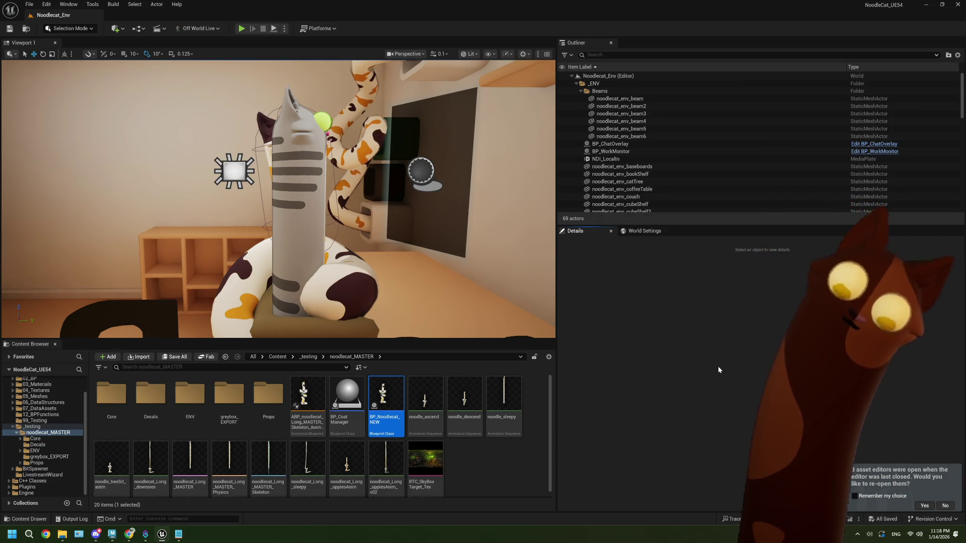
pyautogui.click(509, 466)
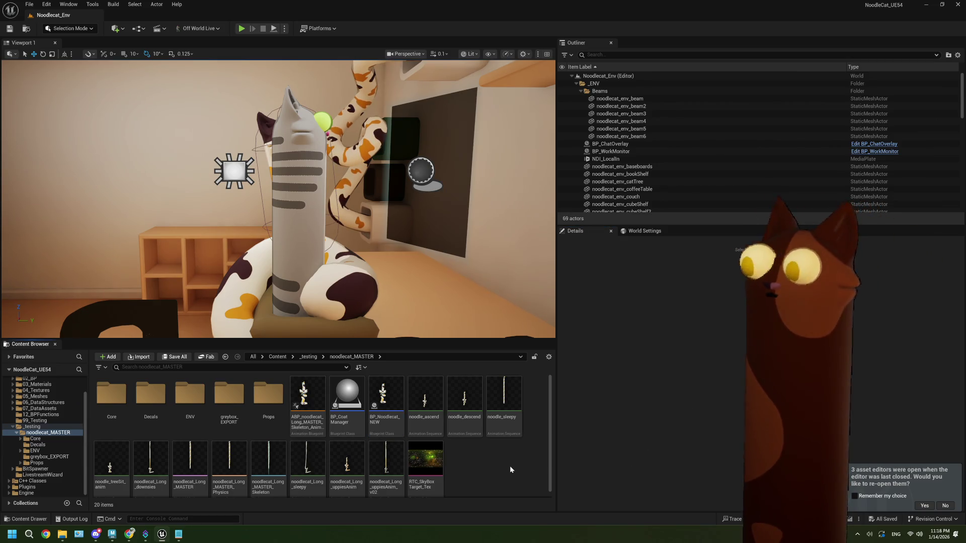